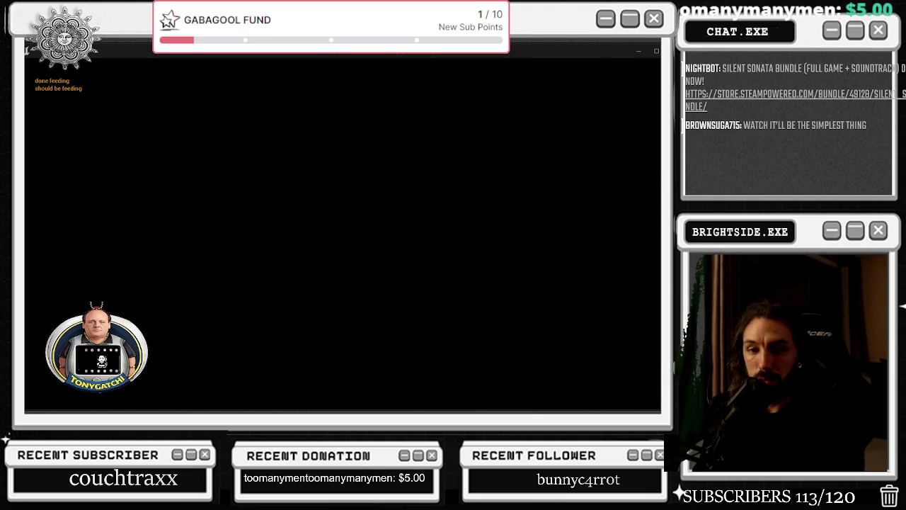
Stop the running Tonygatchi game and relaunch it in Play mode so it restarts.
{"action": "key", "text": "alt+Tab"}
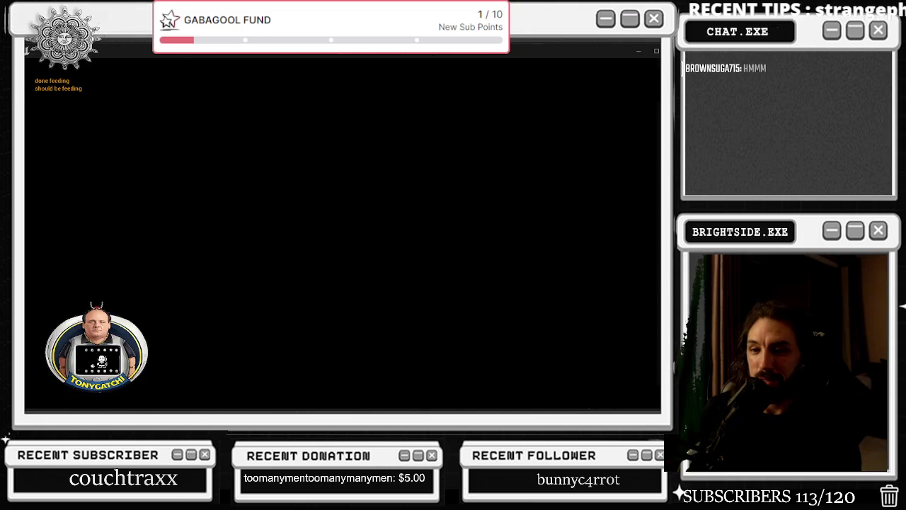
{"action": "key", "text": "Escape"}
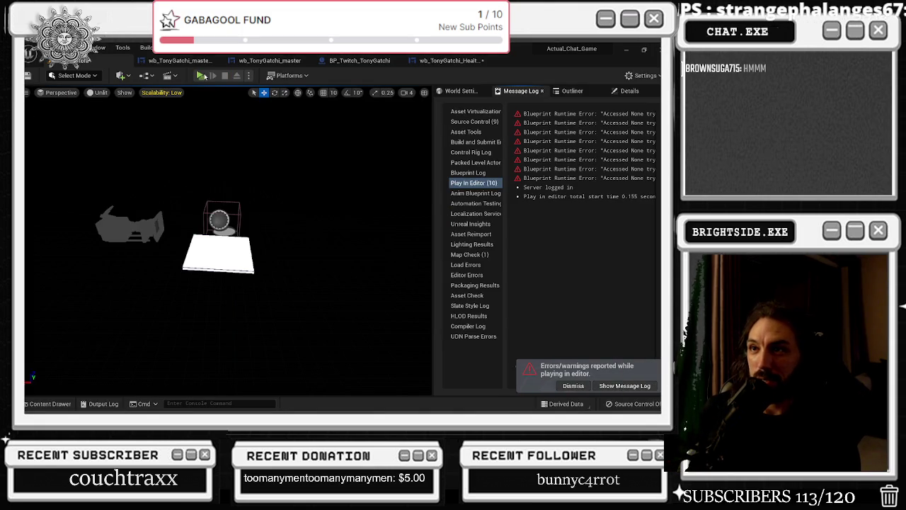
{"action": "left_click", "coordinate": [202, 76]}
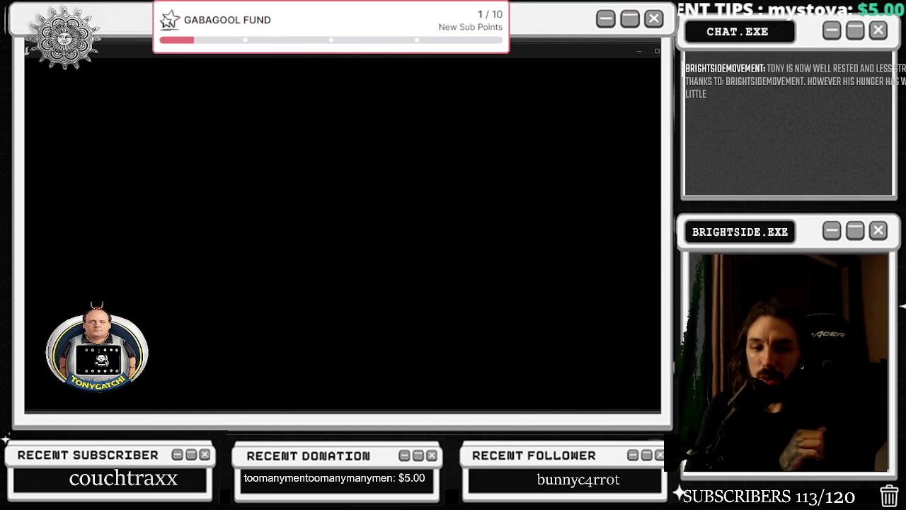
{"action": "key", "text": "alt+Tab"}
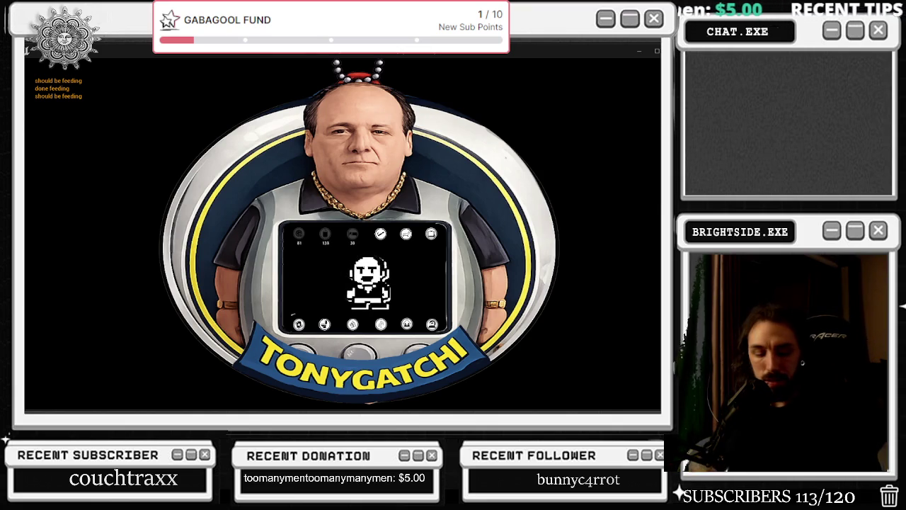
End the Tonygatchi play session and return to the editor.
{"action": "key", "text": "Escape"}
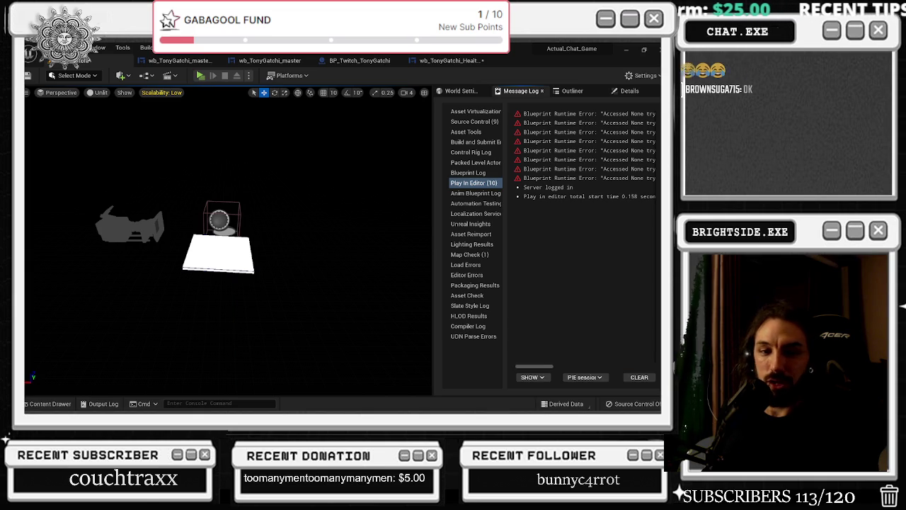
Inspect the master widget's Play Animation and Wb Tonygatchi Master nodes, then save the blueprint.
{"action": "left_click", "coordinate": [181, 61]}
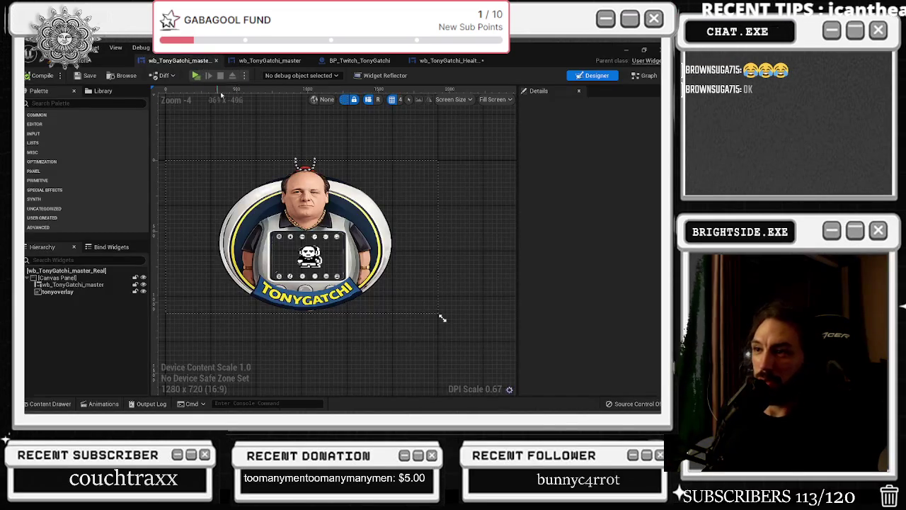
{"action": "scroll", "coordinate": [352, 163], "scroll_direction": "down", "scroll_amount": 2}
{"action": "scroll", "coordinate": [353, 168], "scroll_direction": "up", "scroll_amount": 4}
{"action": "scroll", "coordinate": [356, 173], "scroll_direction": "down", "scroll_amount": 3}
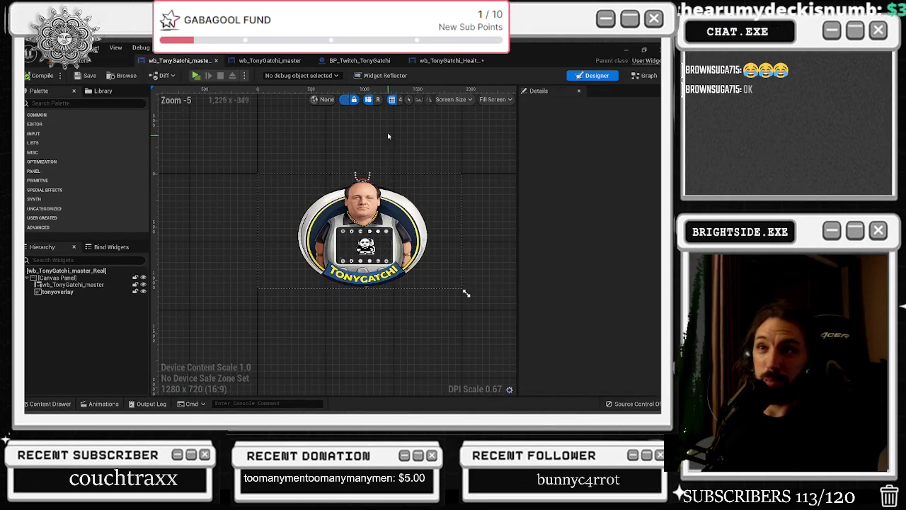
{"action": "left_click", "coordinate": [269, 61]}
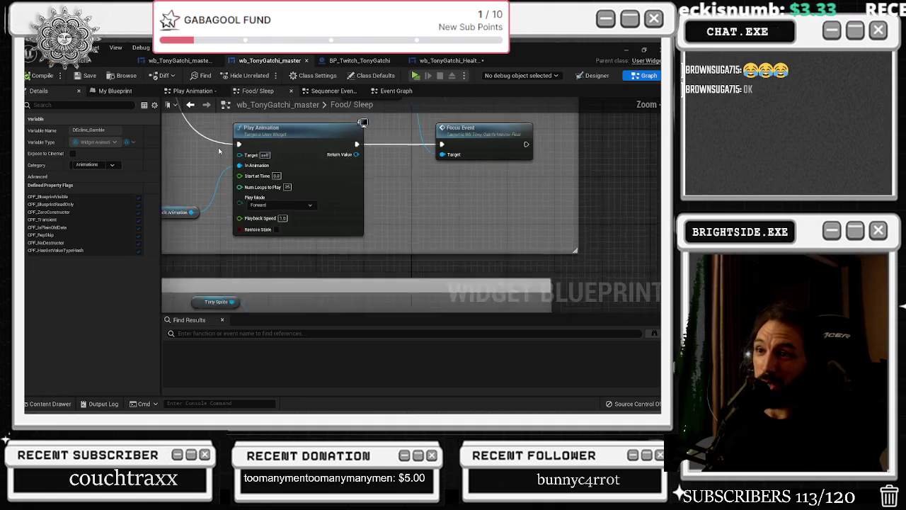
{"action": "left_click", "coordinate": [374, 191]}
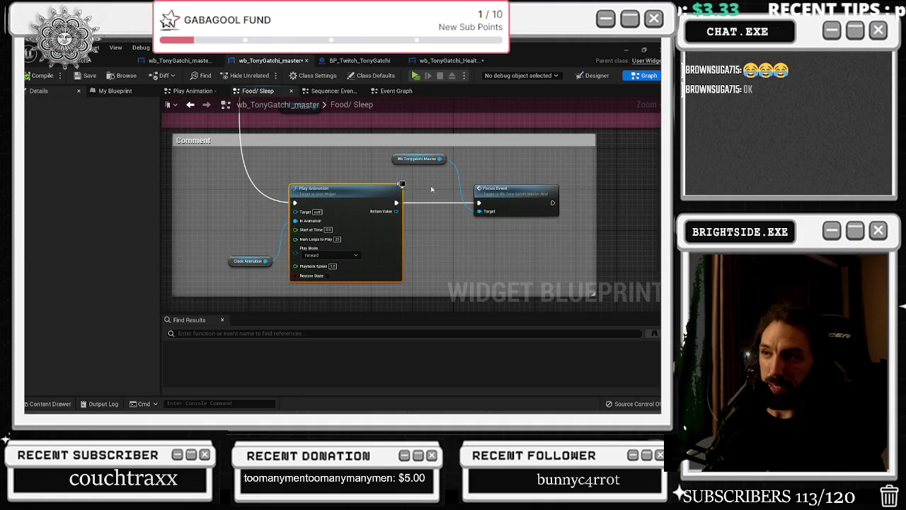
{"action": "left_click", "coordinate": [408, 159]}
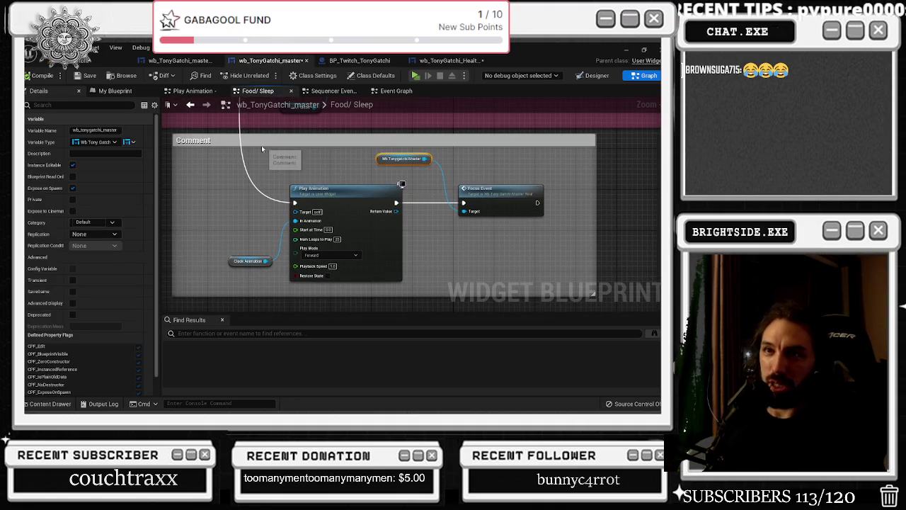
{"action": "key", "text": "ctrl+s"}
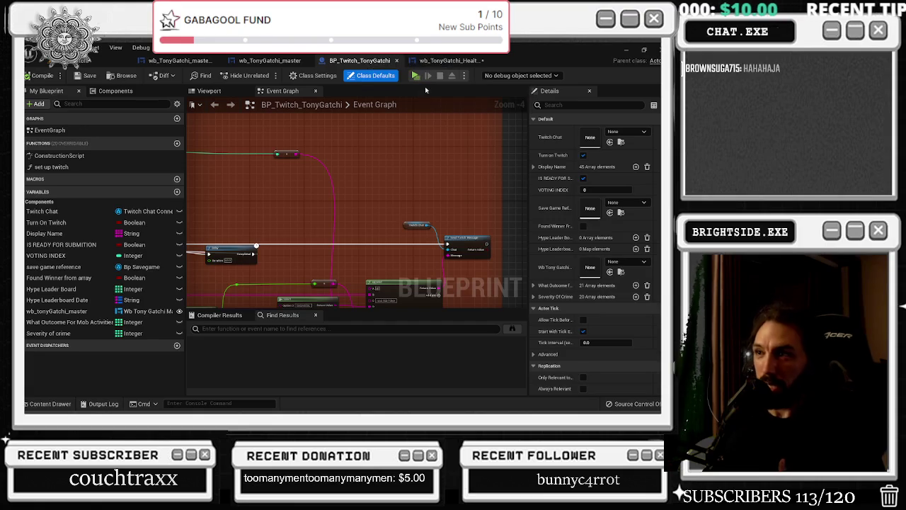
Check the Twitch blueprint and health bars layout, then return to the master layout and level editor.
{"action": "left_click", "coordinate": [280, 155]}
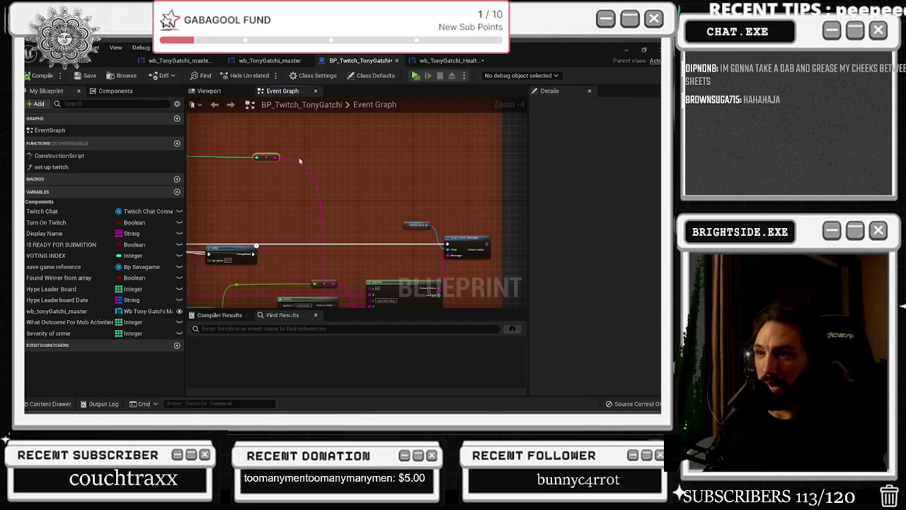
{"action": "scroll", "coordinate": [346, 161], "scroll_direction": "down", "scroll_amount": 2}
{"action": "left_click", "coordinate": [446, 61]}
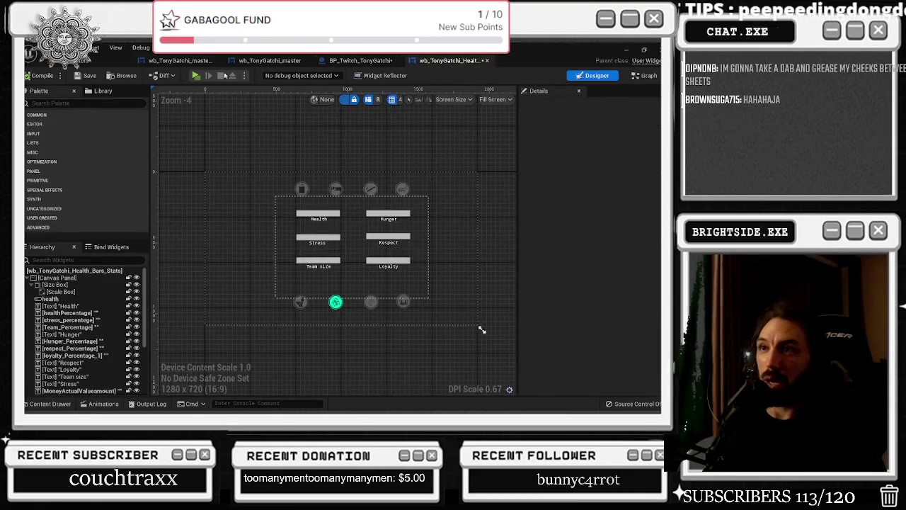
{"action": "left_click", "coordinate": [193, 62]}
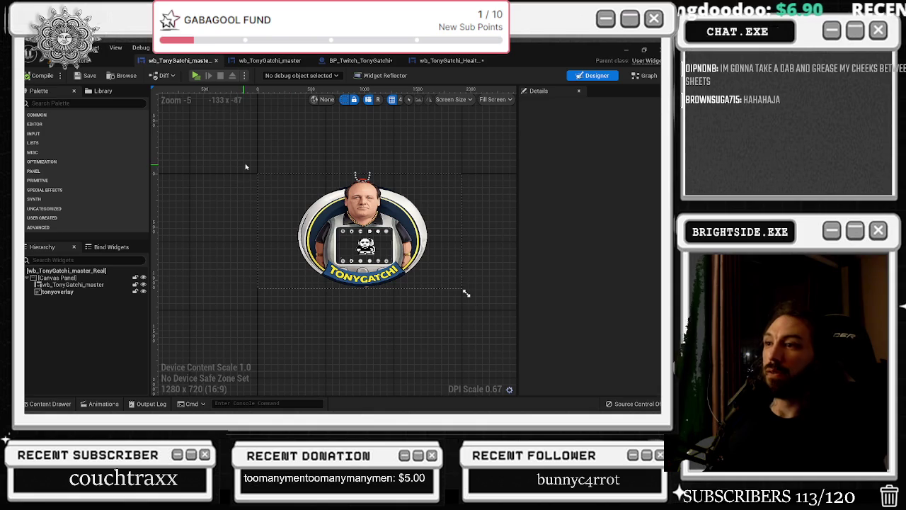
{"action": "left_click", "coordinate": [83, 61]}
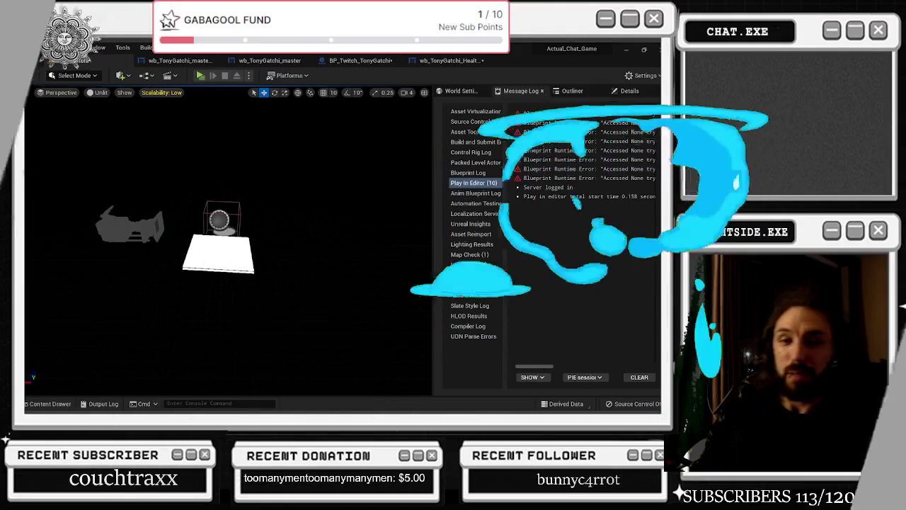
Review the master widget's Play Animation and Focus Event nodes, then go back to the main Event Graph.
{"action": "left_click", "coordinate": [167, 62]}
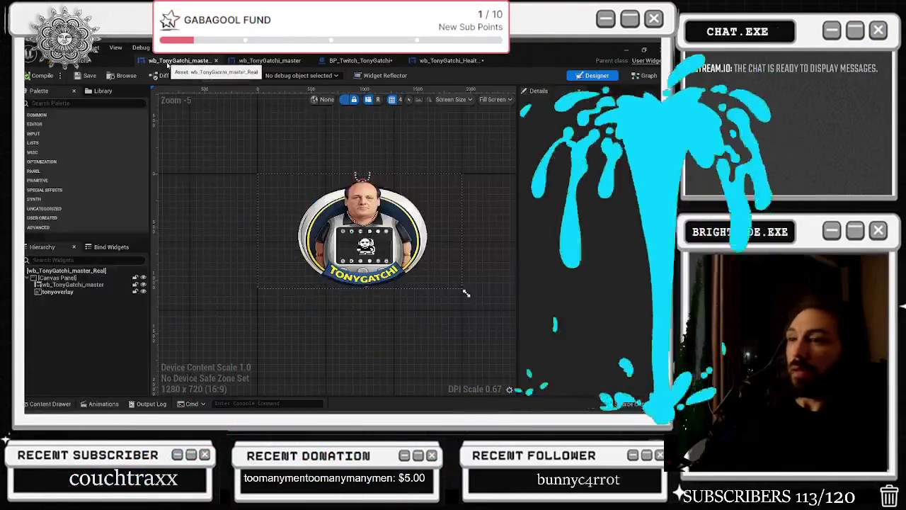
{"action": "left_click", "coordinate": [290, 61]}
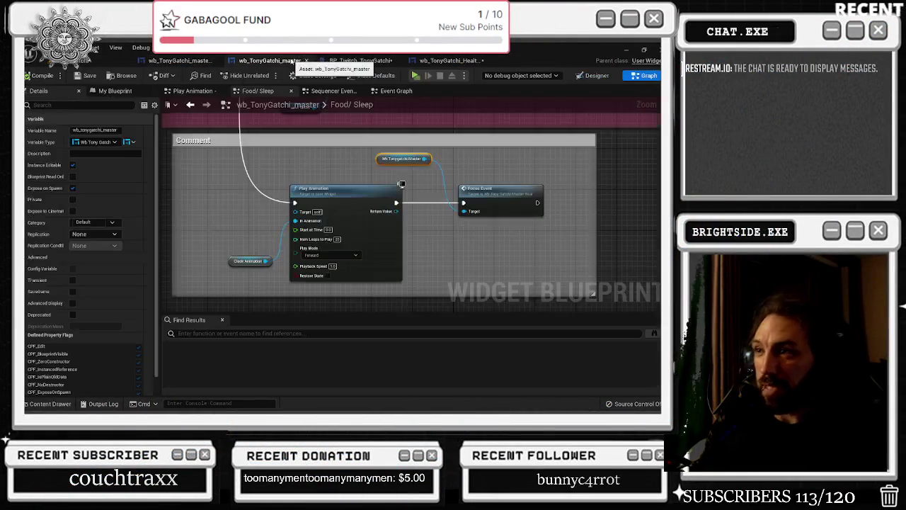
{"action": "mouse_move", "coordinate": [347, 174]}
{"action": "left_mouse_down"}
{"action": "mouse_move", "coordinate": [220, 192]}
{"action": "mouse_move", "coordinate": [350, 198]}
{"action": "left_mouse_up"}
{"action": "scroll", "coordinate": [330, 281], "scroll_direction": "down", "scroll_amount": 5}
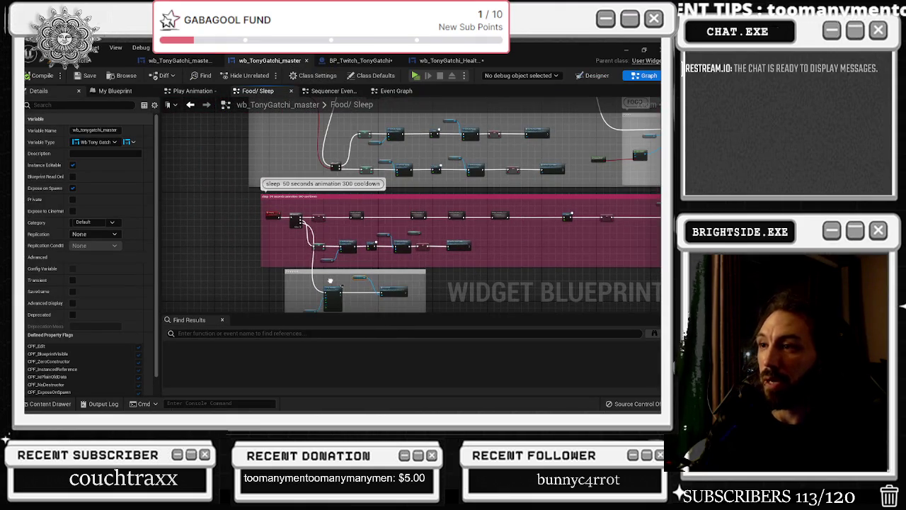
{"action": "scroll", "coordinate": [330, 281], "scroll_direction": "up", "scroll_amount": 6}
{"action": "scroll", "coordinate": [335, 199], "scroll_direction": "down", "scroll_amount": 1}
{"action": "scroll", "coordinate": [335, 199], "scroll_direction": "down", "scroll_amount": 3}
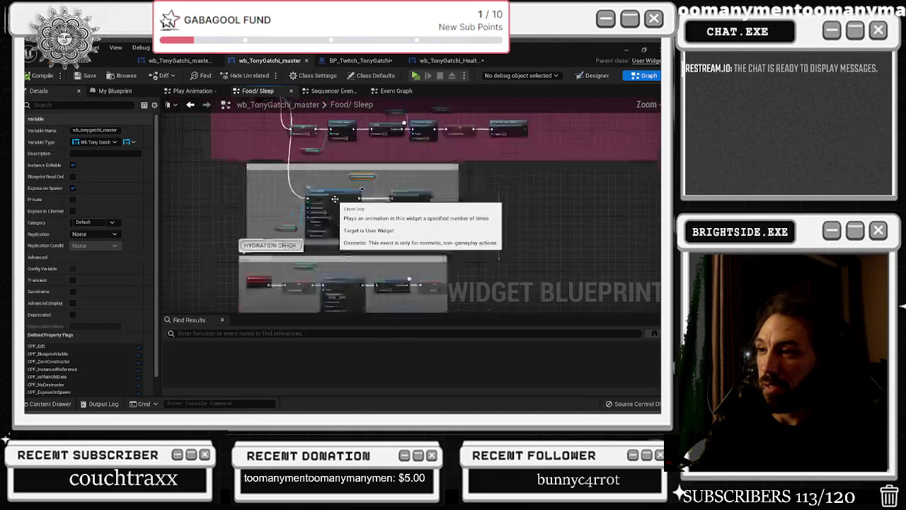
{"action": "scroll", "coordinate": [323, 254], "scroll_direction": "up", "scroll_amount": 2}
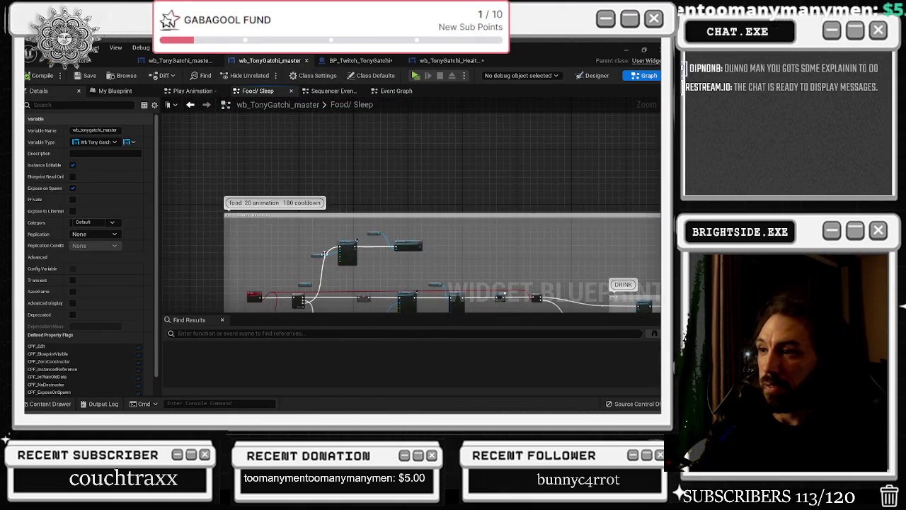
{"action": "scroll", "coordinate": [323, 253], "scroll_direction": "up", "scroll_amount": 4}
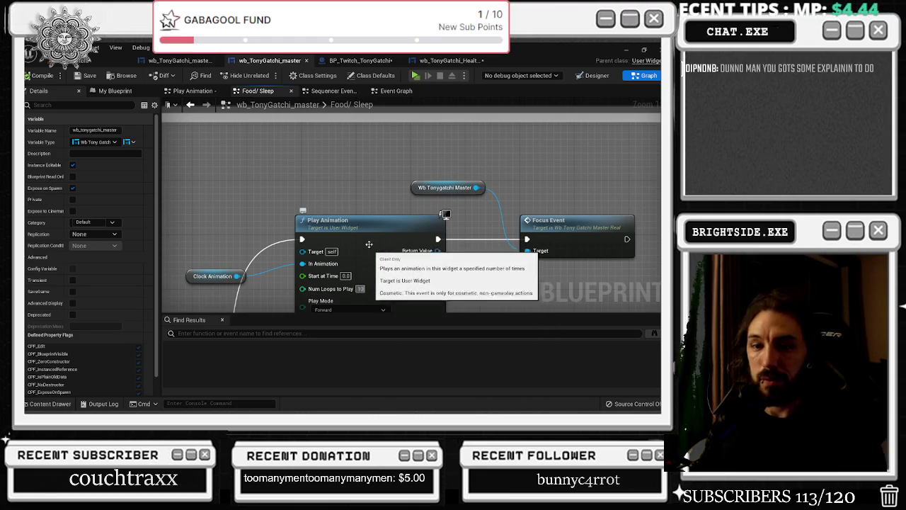
{"action": "scroll", "coordinate": [345, 220], "scroll_direction": "down", "scroll_amount": 5}
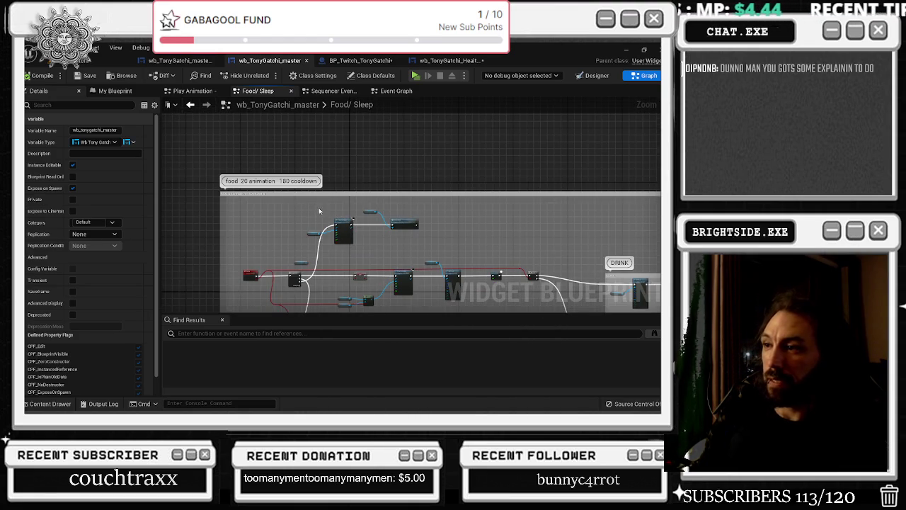
{"action": "scroll", "coordinate": [352, 243], "scroll_direction": "up", "scroll_amount": 5}
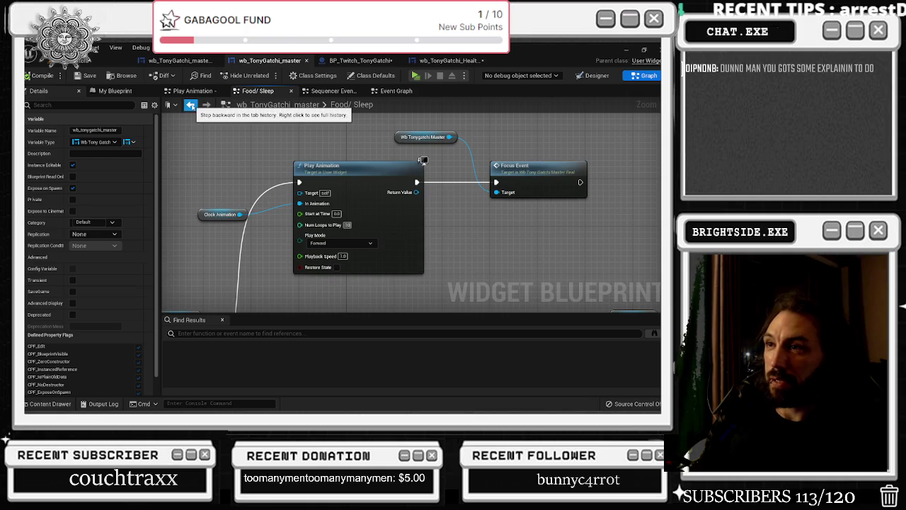
{"action": "left_click", "coordinate": [190, 104]}
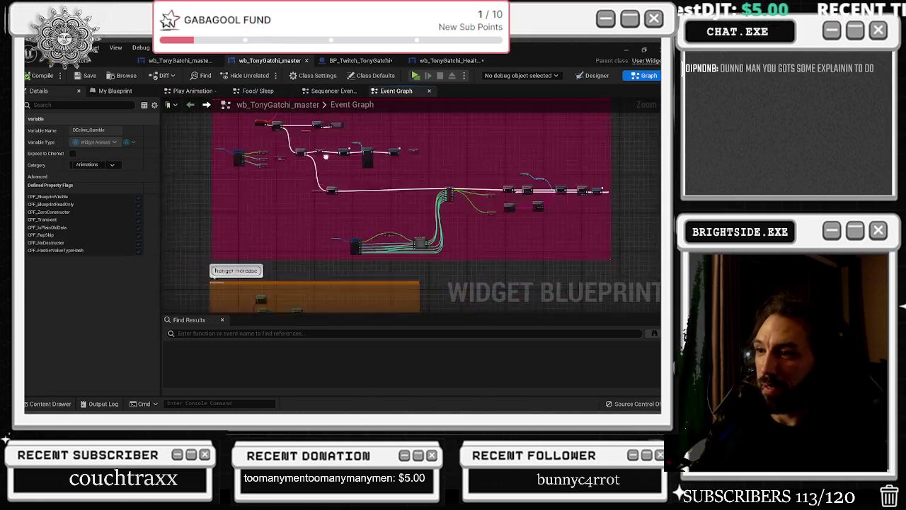
Open the collapsed Play Animation graph, then return to the main Event Graph.
{"action": "scroll", "coordinate": [318, 242], "scroll_direction": "up", "scroll_amount": 5}
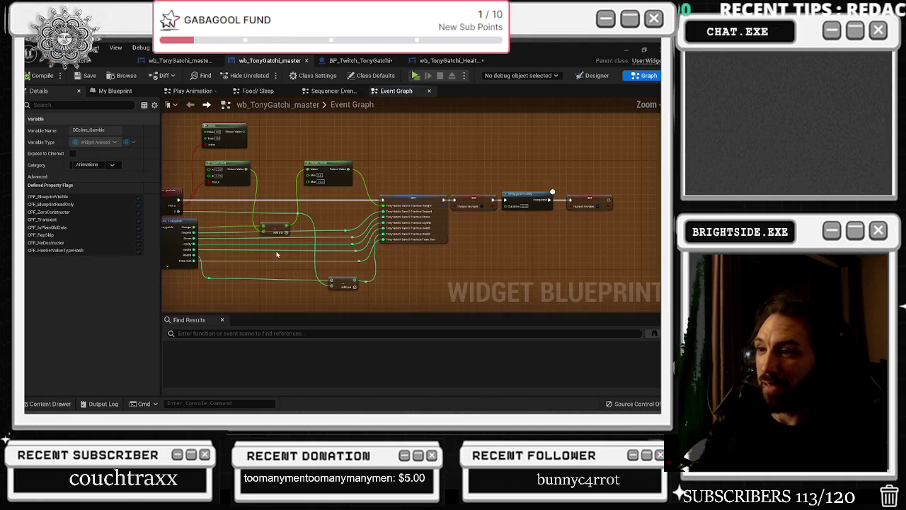
{"action": "scroll", "coordinate": [277, 254], "scroll_direction": "down", "scroll_amount": 5}
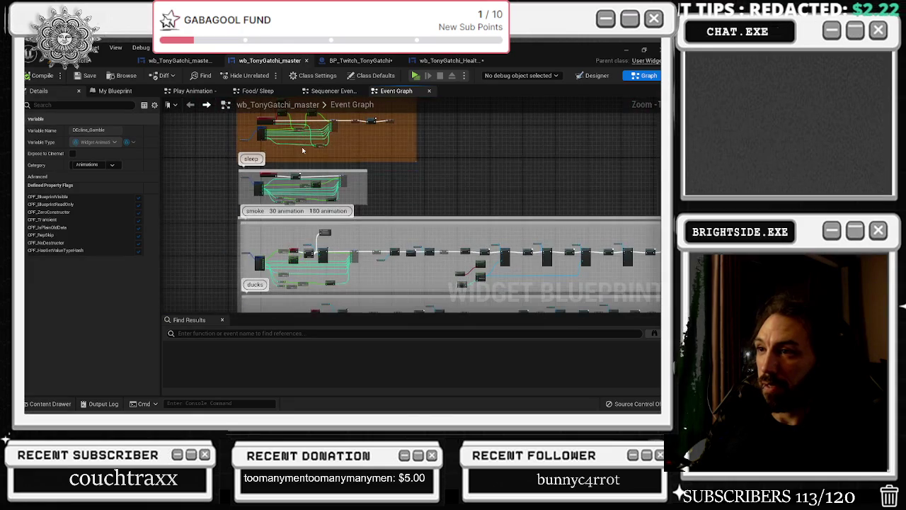
{"action": "scroll", "coordinate": [298, 191], "scroll_direction": "up", "scroll_amount": 5}
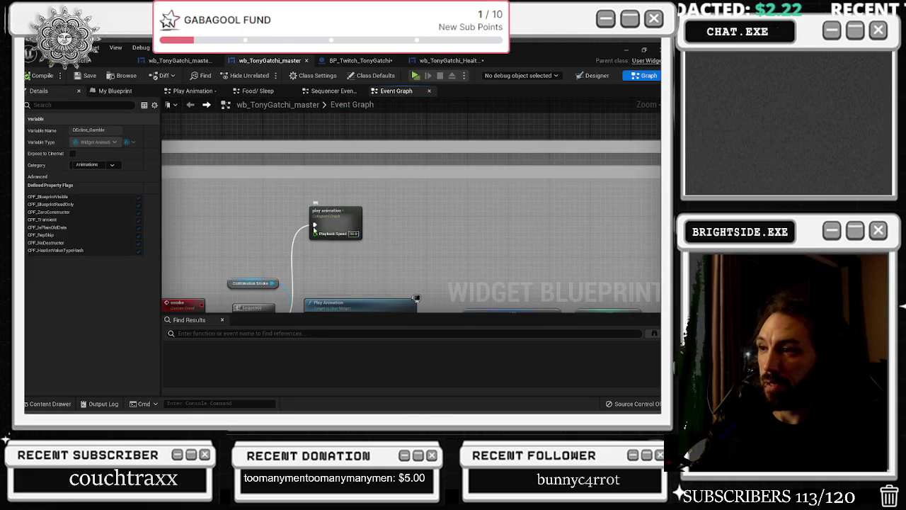
{"action": "double_click", "coordinate": [332, 223]}
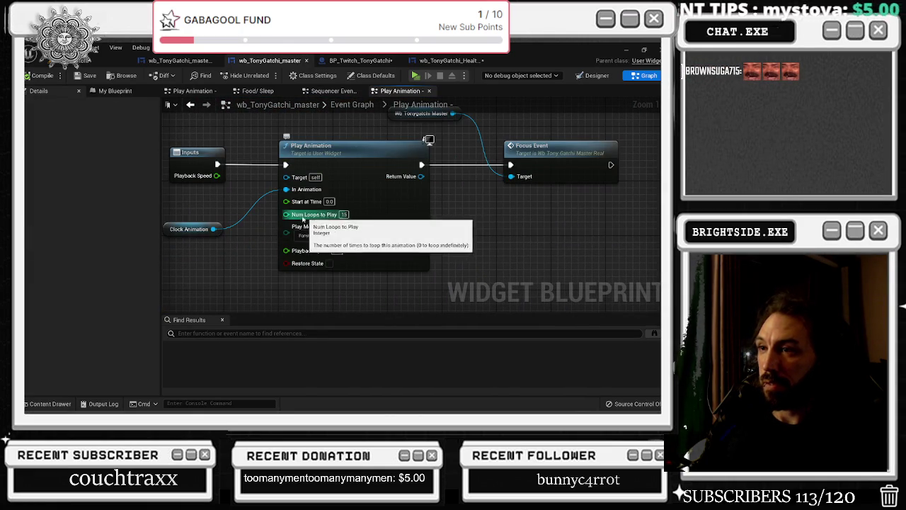
{"action": "left_click", "coordinate": [360, 106]}
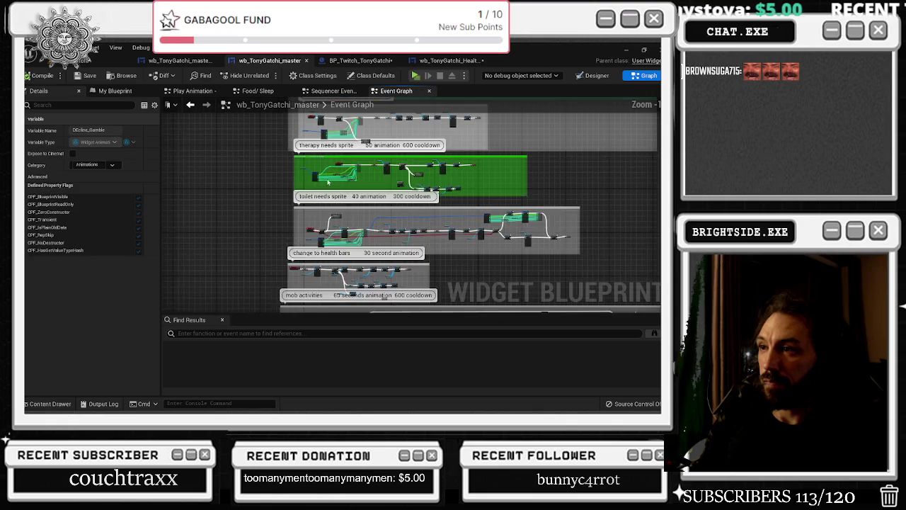
Move the Confirmation_Smoke getter up and left inside the smoke comment box.
{"action": "scroll", "coordinate": [334, 170], "scroll_direction": "up", "scroll_amount": 5}
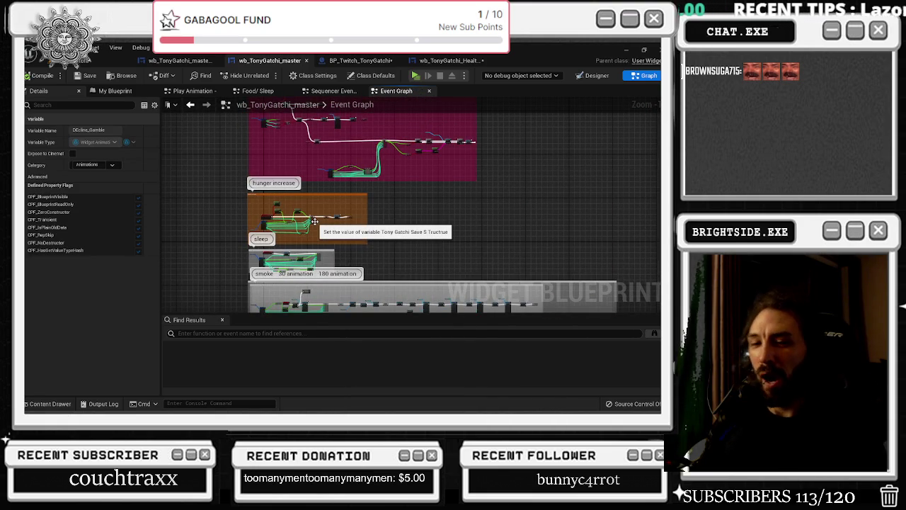
{"action": "mouse_move", "coordinate": [315, 221]}
{"action": "left_mouse_down"}
{"action": "mouse_move", "coordinate": [303, 297]}
{"action": "mouse_move", "coordinate": [309, 246]}
{"action": "mouse_move", "coordinate": [330, 238]}
{"action": "left_mouse_up"}
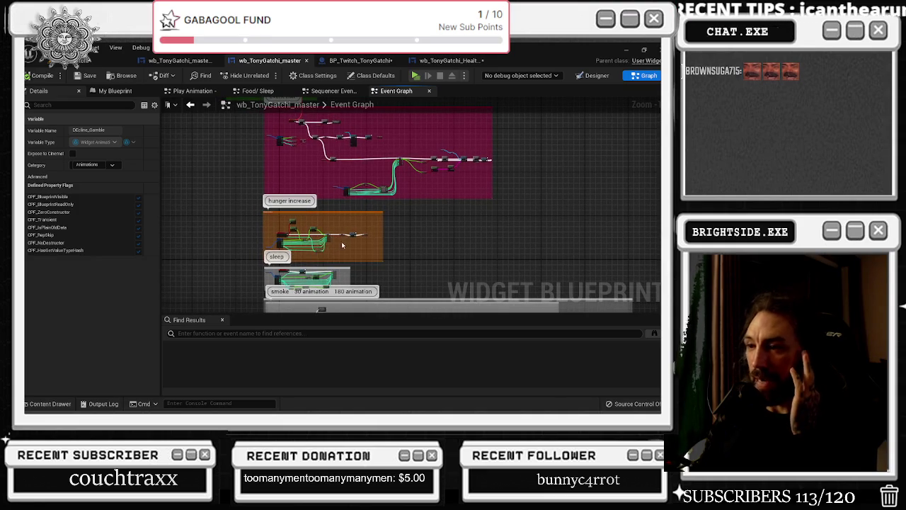
{"action": "scroll", "coordinate": [343, 245], "scroll_direction": "up", "scroll_amount": 2}
{"action": "scroll", "coordinate": [291, 254], "scroll_direction": "up", "scroll_amount": 2}
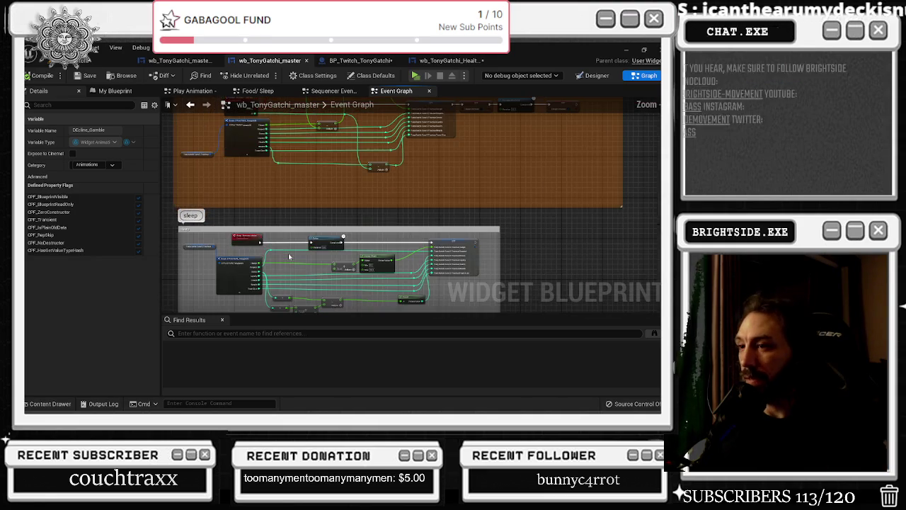
{"action": "scroll", "coordinate": [262, 233], "scroll_direction": "up", "scroll_amount": 3}
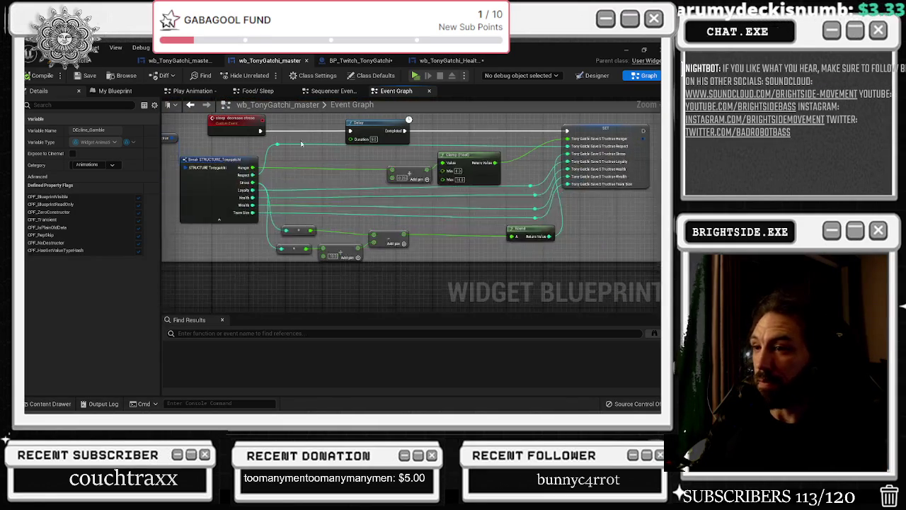
{"action": "scroll", "coordinate": [296, 131], "scroll_direction": "down", "scroll_amount": 3}
{"action": "scroll", "coordinate": [272, 226], "scroll_direction": "up", "scroll_amount": 2}
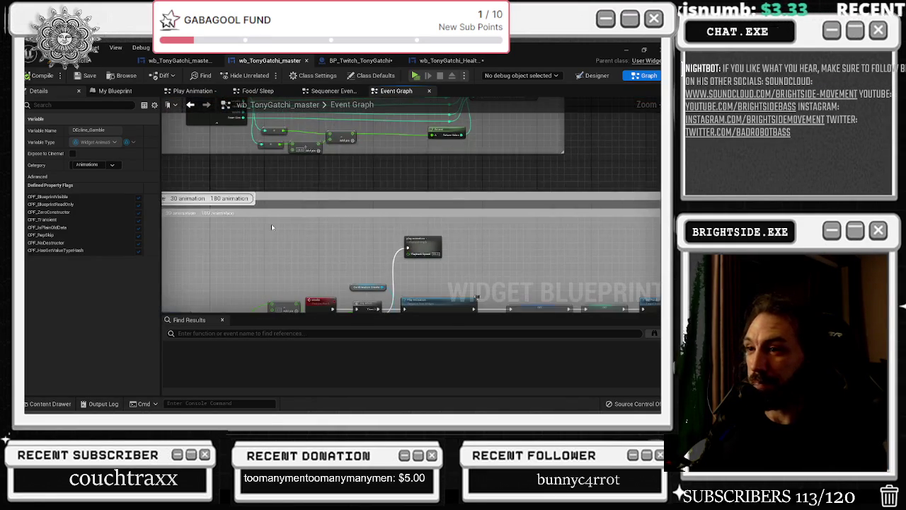
{"action": "scroll", "coordinate": [272, 226], "scroll_direction": "down", "scroll_amount": 1}
{"action": "scroll", "coordinate": [294, 261], "scroll_direction": "up", "scroll_amount": 1}
{"action": "left_click_drag", "start_coordinate": [296, 264], "coordinate": [290, 258]}
{"action": "mouse_move", "coordinate": [377, 246]}
{"action": "left_mouse_down"}
{"action": "mouse_move", "coordinate": [419, 252]}
{"action": "mouse_move", "coordinate": [414, 231]}
{"action": "mouse_move", "coordinate": [435, 114]}
{"action": "left_mouse_up"}
{"action": "mouse_move", "coordinate": [417, 208]}
{"action": "left_mouse_down"}
{"action": "mouse_move", "coordinate": [329, 187]}
{"action": "mouse_move", "coordinate": [410, 180]}
{"action": "mouse_move", "coordinate": [228, 167]}
{"action": "left_mouse_up"}
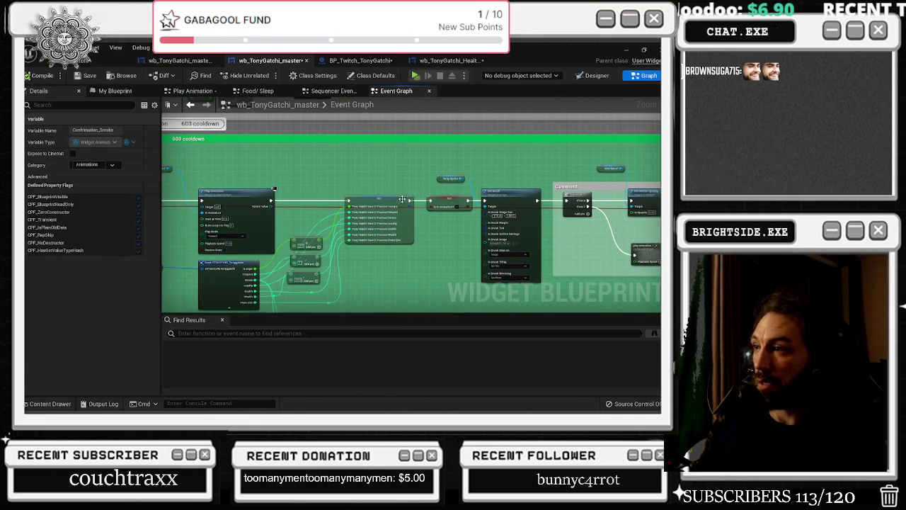
Set Num Loops to Play to 20 in the collapsed Play Animation - 2 graphs.
{"action": "left_click_drag", "start_coordinate": [266, 213], "coordinate": [294, 81]}
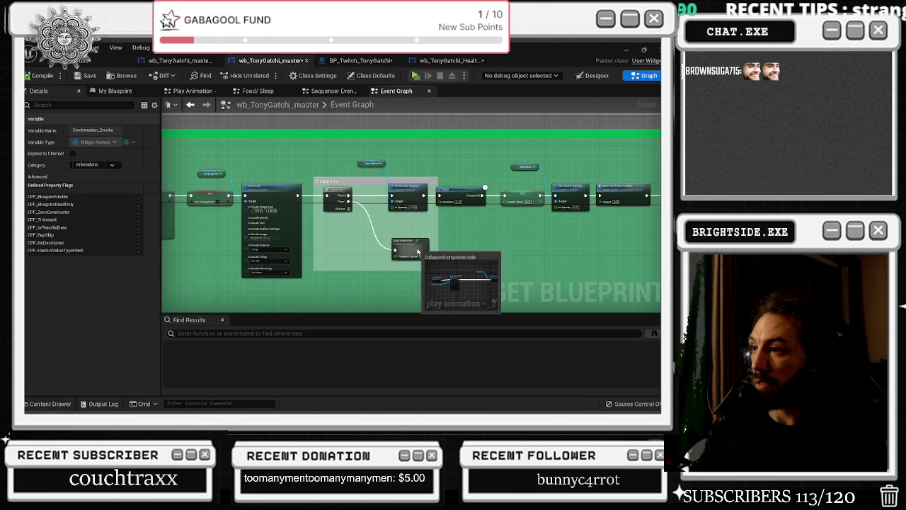
{"action": "double_click", "coordinate": [410, 245]}
{"action": "left_click", "coordinate": [407, 214]}
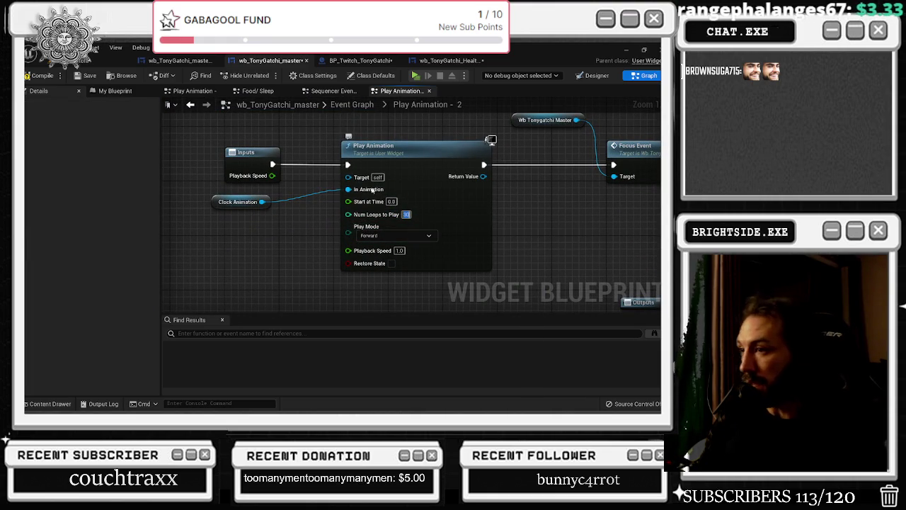
{"action": "key", "text": "alt+Left"}
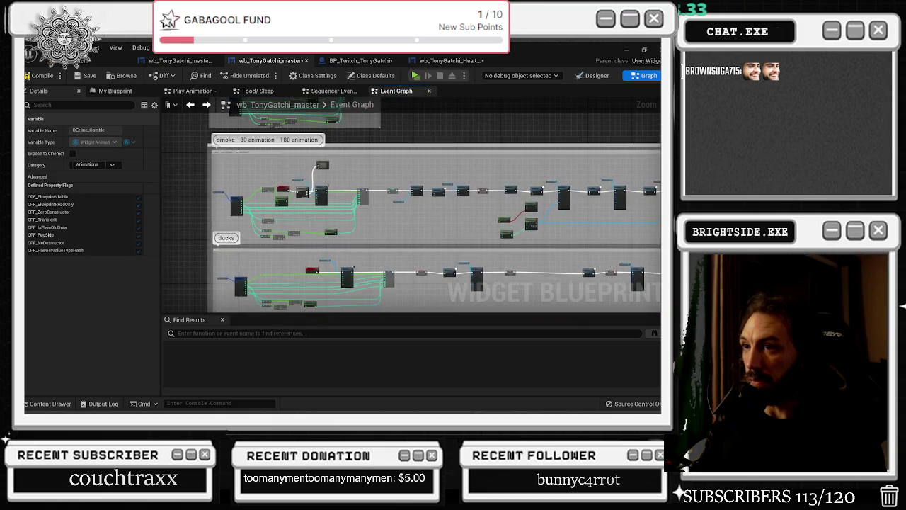
{"action": "double_click", "coordinate": [339, 246]}
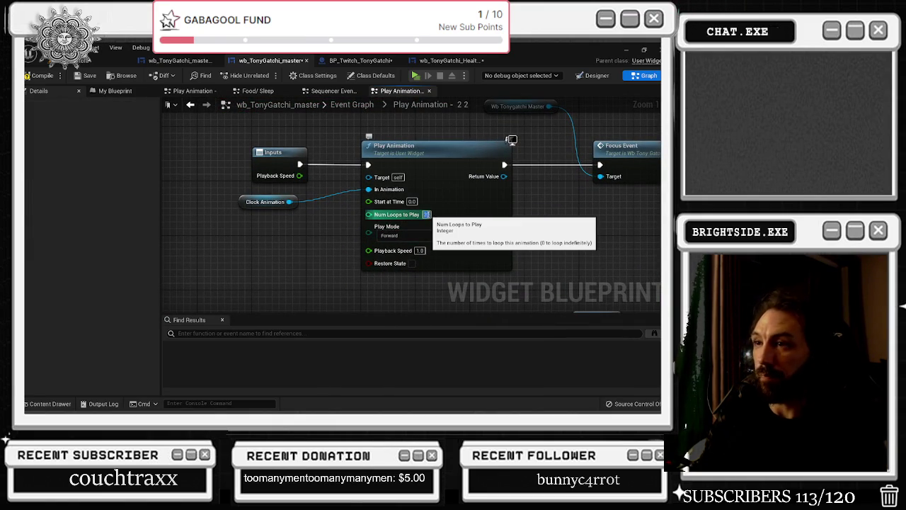
{"action": "type", "text": "0"}
{"action": "left_click", "coordinate": [190, 104]}
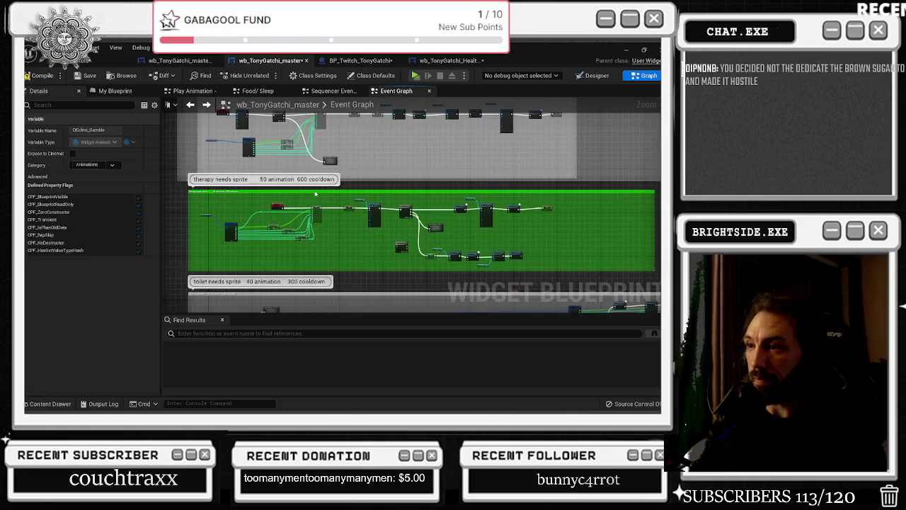
Change the Play Animation - 2 2 2 graph's loop count from 50 to 22.
{"action": "double_click", "coordinate": [441, 226]}
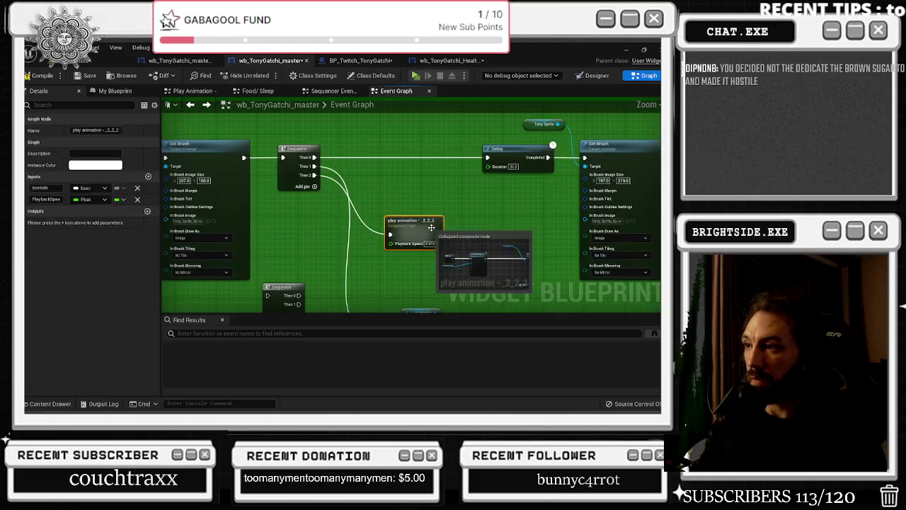
{"action": "left_click", "coordinate": [416, 228]}
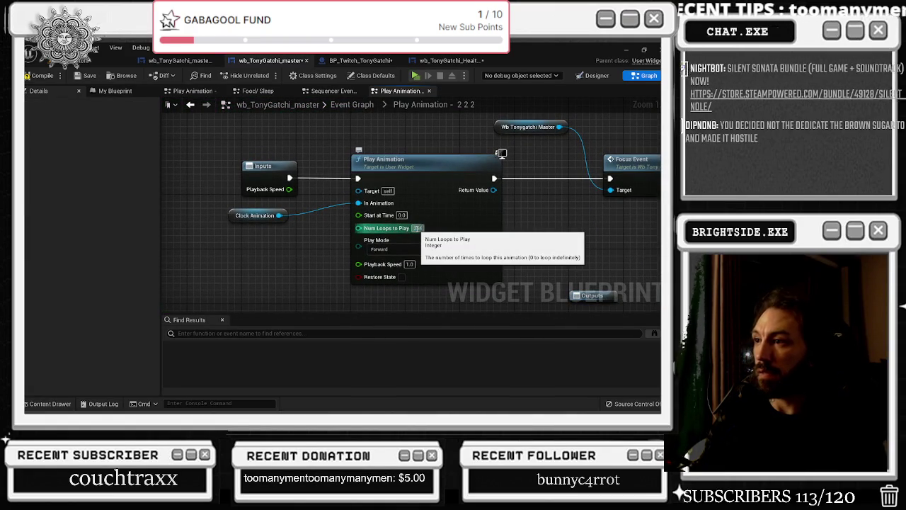
{"action": "type", "text": "22"}
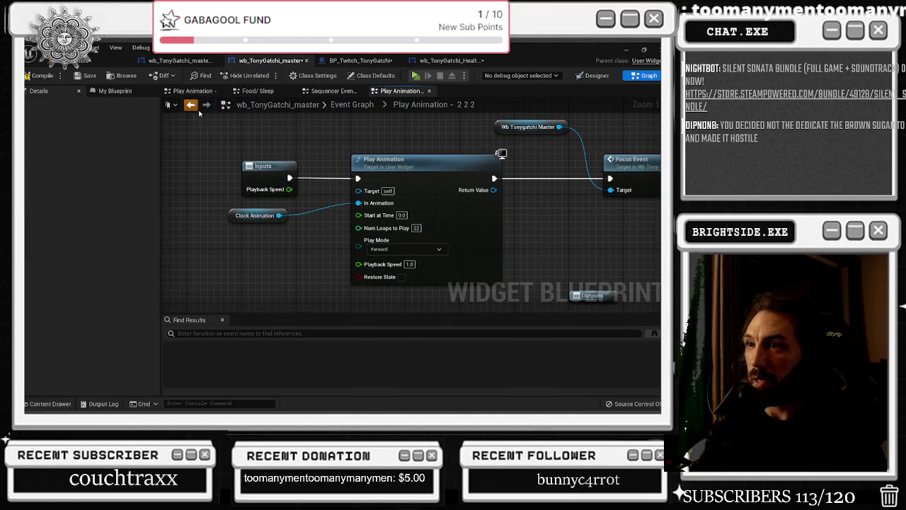
{"action": "left_click", "coordinate": [191, 105]}
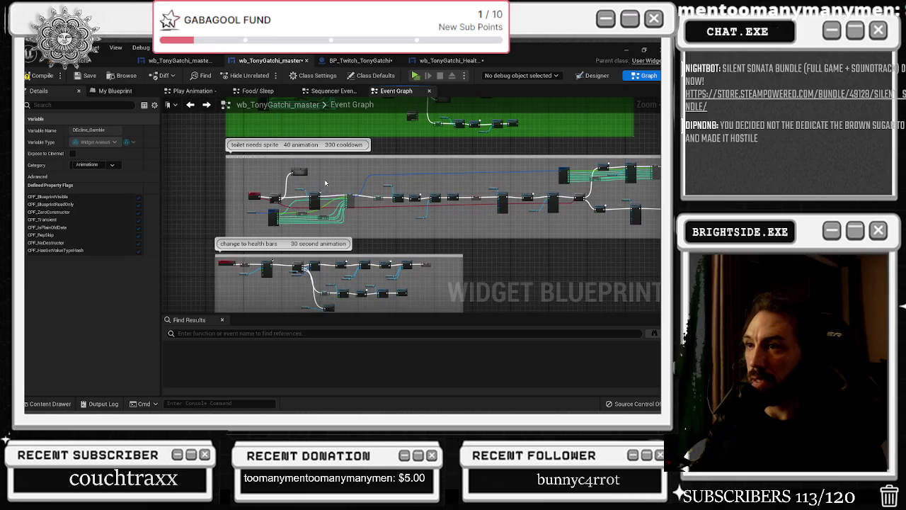
{"action": "scroll", "coordinate": [306, 186], "scroll_direction": "up", "scroll_amount": 3}
{"action": "double_click", "coordinate": [318, 170]}
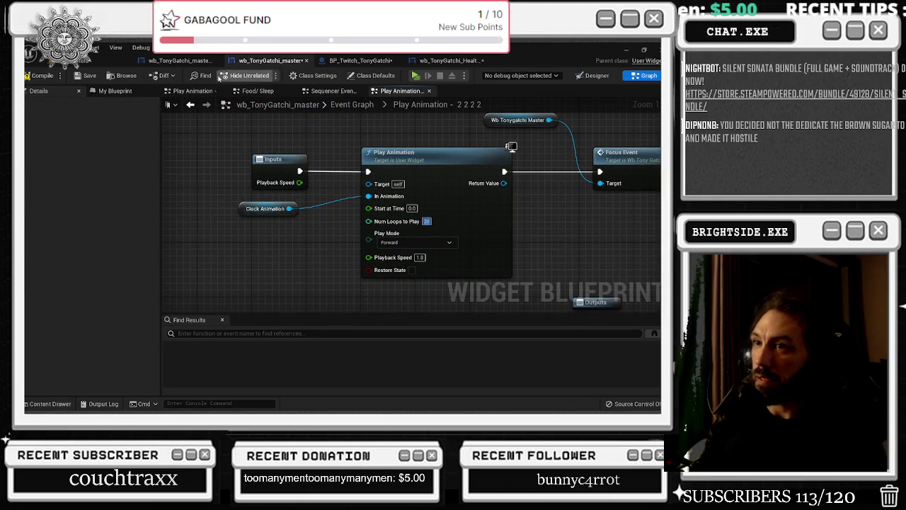
{"action": "left_click", "coordinate": [189, 104]}
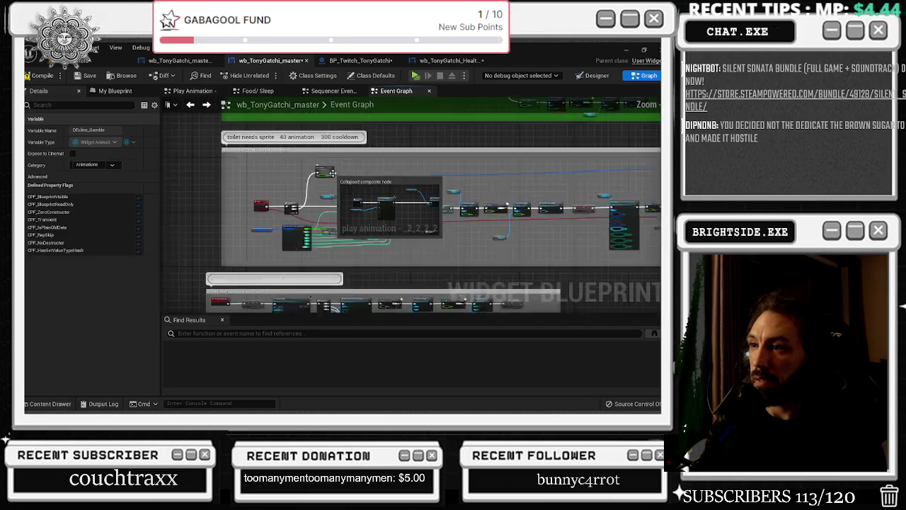
{"action": "double_click", "coordinate": [323, 171]}
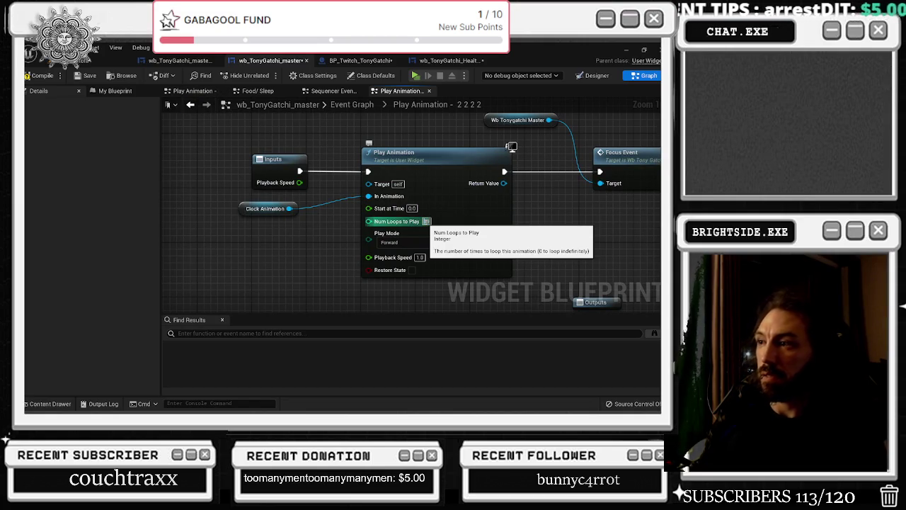
{"action": "left_click", "coordinate": [427, 221]}
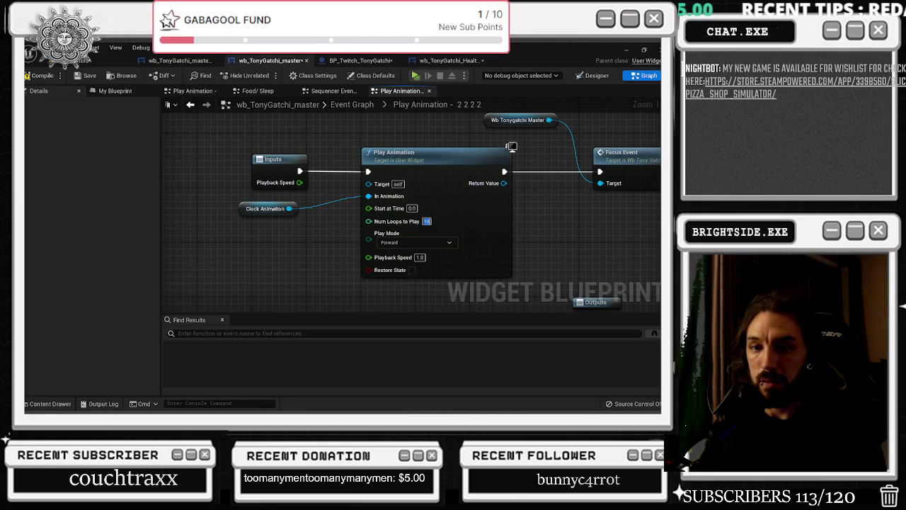
{"action": "key", "text": "alt+Tab"}
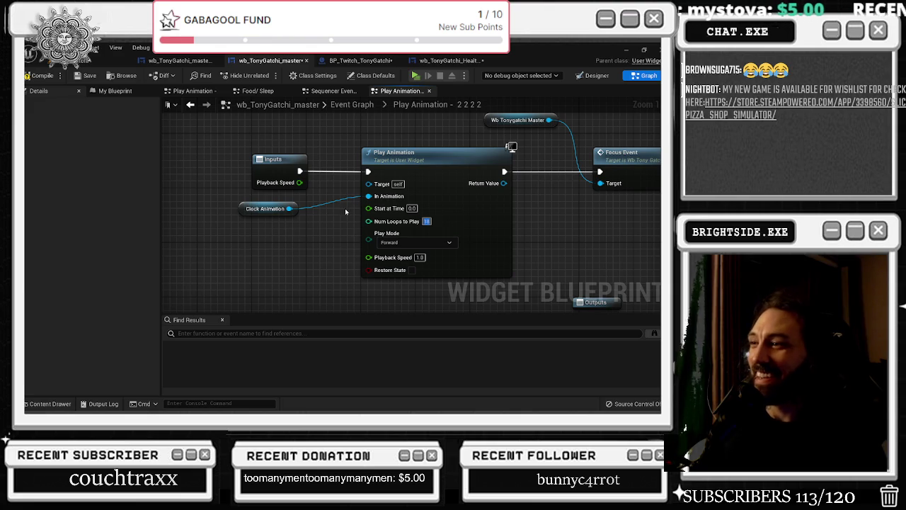
{"action": "left_click", "coordinate": [190, 105]}
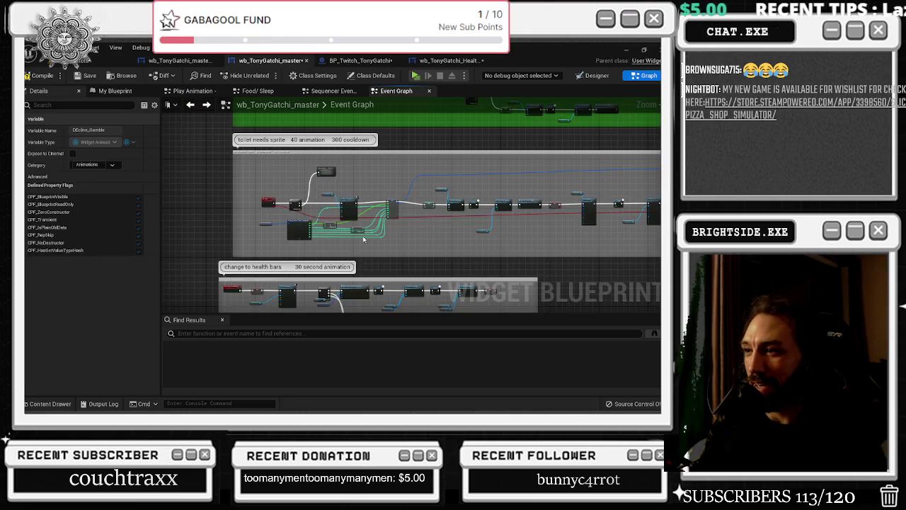
Select the health bars and save structure nodes, then open the Show The Amount For Tony Stats function.
{"action": "scroll", "coordinate": [369, 234], "scroll_direction": "up", "scroll_amount": 5}
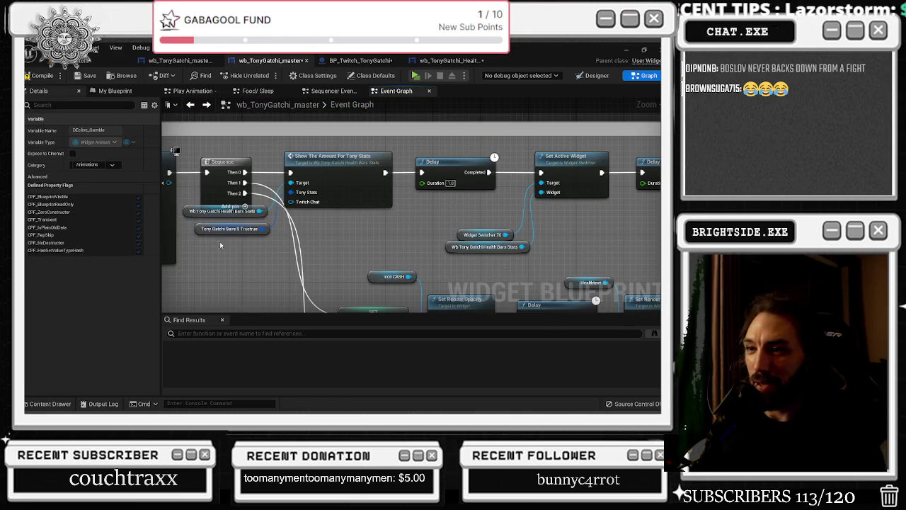
{"action": "mouse_move", "coordinate": [190, 211]}
{"action": "left_mouse_down"}
{"action": "mouse_move", "coordinate": [189, 230]}
{"action": "mouse_move", "coordinate": [425, 232]}
{"action": "left_mouse_up"}
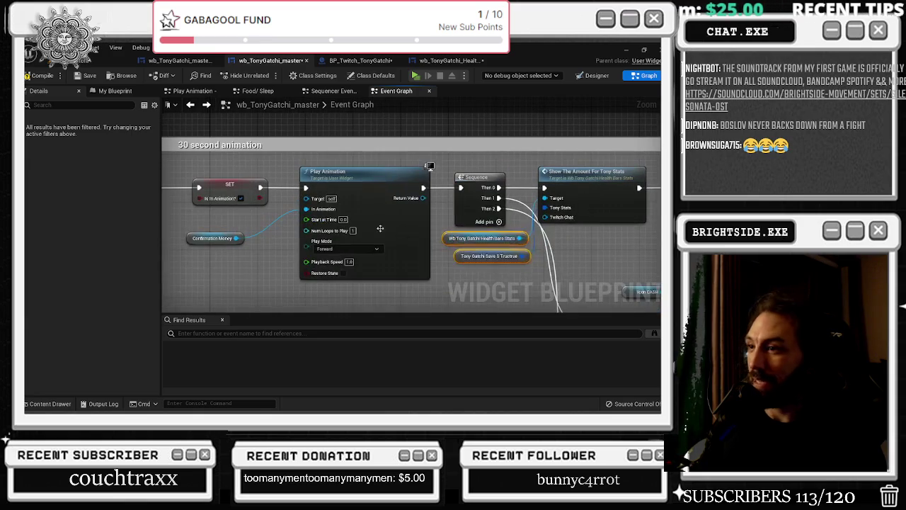
{"action": "double_click", "coordinate": [434, 170]}
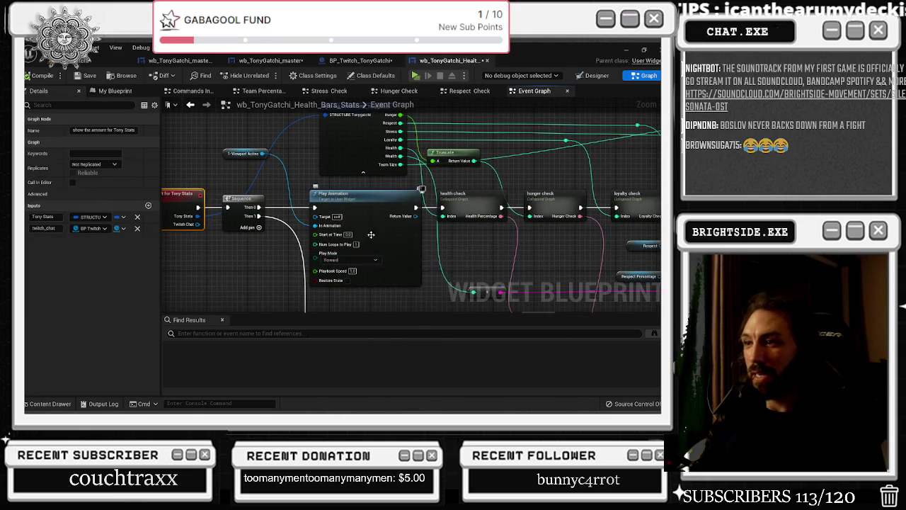
{"action": "mouse_move", "coordinate": [298, 191]}
{"action": "left_mouse_down"}
{"action": "mouse_move", "coordinate": [462, 196]}
{"action": "mouse_move", "coordinate": [254, 197]}
{"action": "left_mouse_up"}
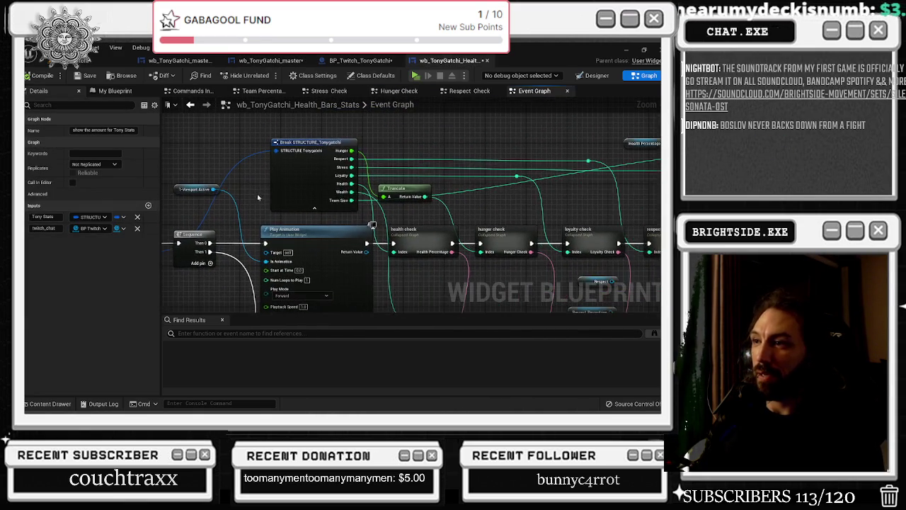
{"action": "scroll", "coordinate": [338, 221], "scroll_direction": "down", "scroll_amount": 1}
{"action": "left_click_drag", "start_coordinate": [334, 227], "coordinate": [151, 122]}
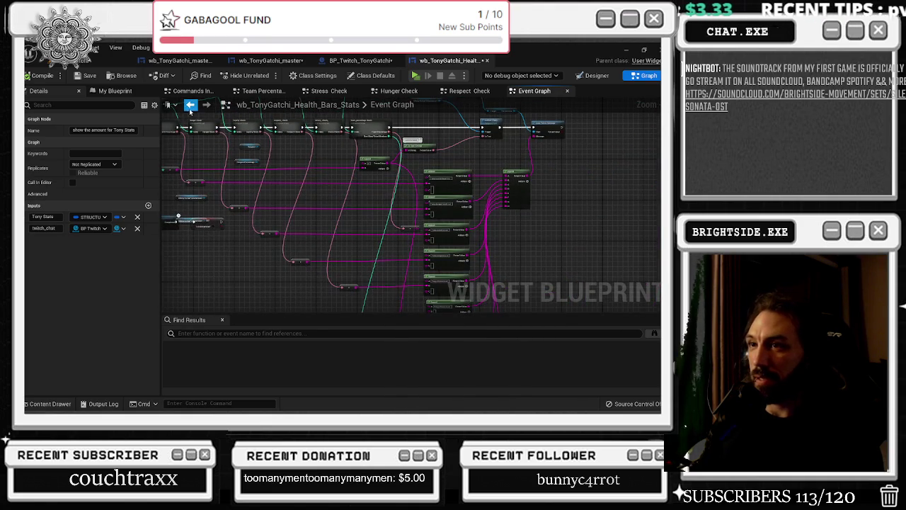
Step back and forward through the graph history, then open the Respect Check function graph.
{"action": "left_click", "coordinate": [190, 106]}
{"action": "left_click", "coordinate": [190, 106]}
{"action": "left_click", "coordinate": [191, 106]}
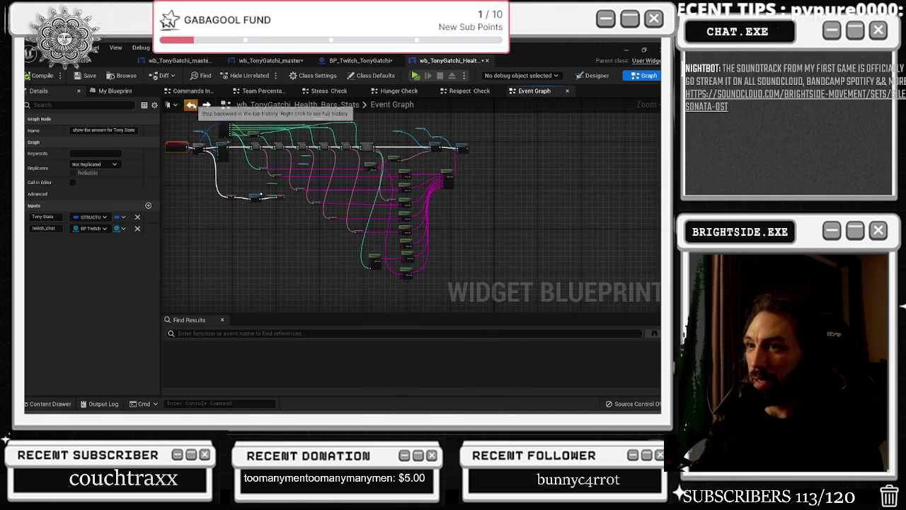
{"action": "left_click", "coordinate": [206, 105]}
{"action": "left_click", "coordinate": [206, 104]}
{"action": "left_click", "coordinate": [206, 105]}
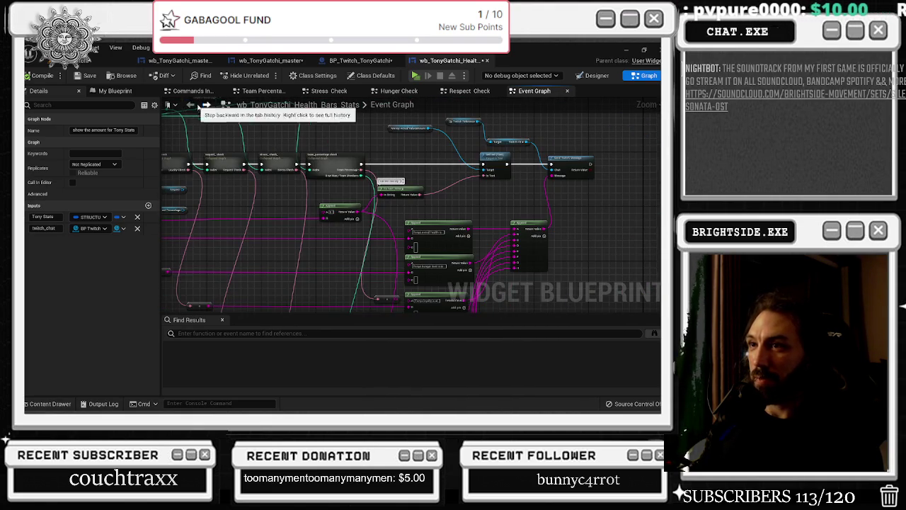
{"action": "left_click", "coordinate": [206, 105]}
{"action": "left_click", "coordinate": [387, 106]}
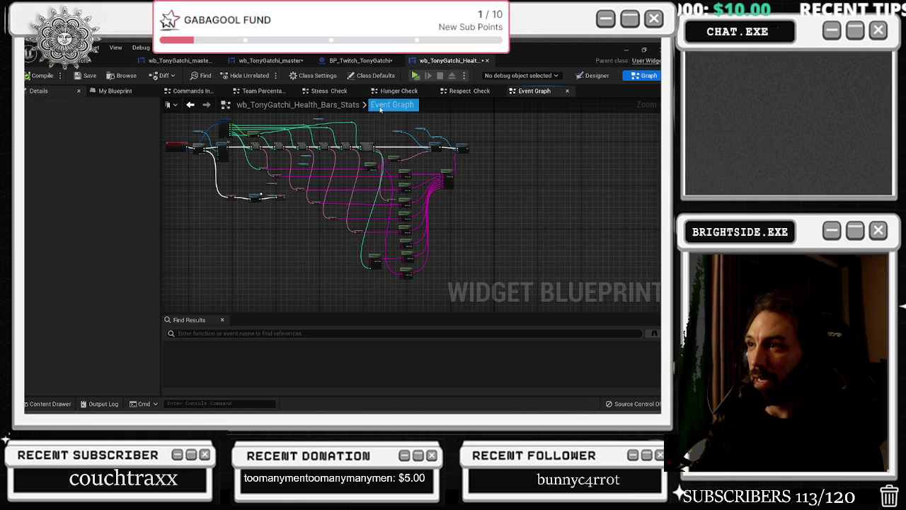
{"action": "left_click", "coordinate": [469, 89]}
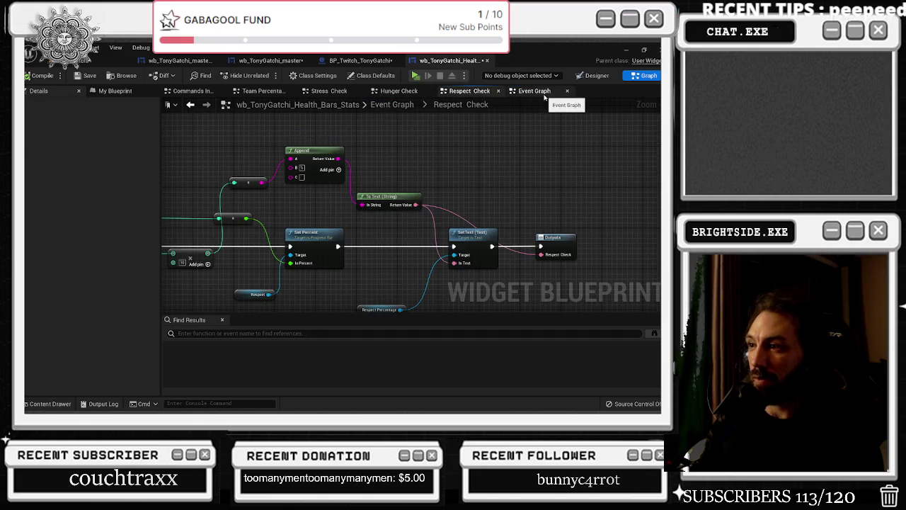
{"action": "left_click", "coordinate": [545, 95]}
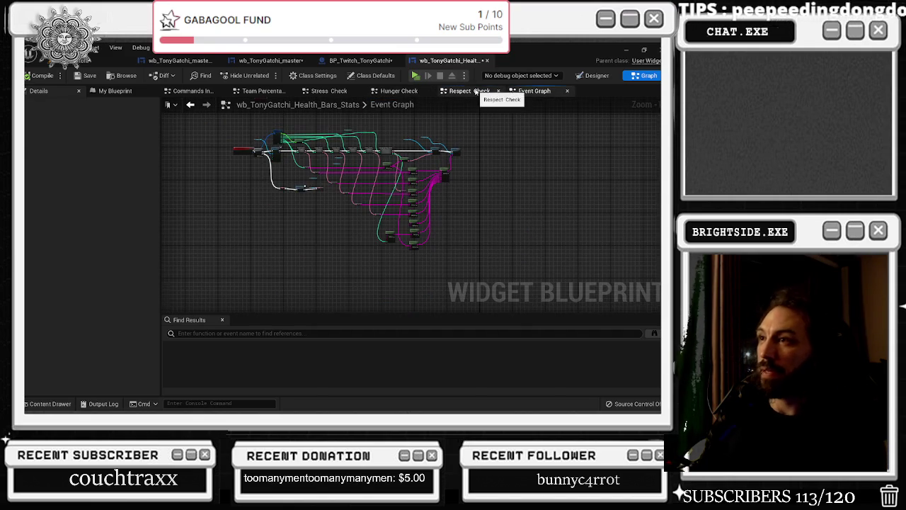
{"action": "left_click", "coordinate": [475, 92]}
Close the Commands In Game, Team Percentage and other unneeded graph tabs, returning to the Event Graph.
{"action": "left_click", "coordinate": [192, 91]}
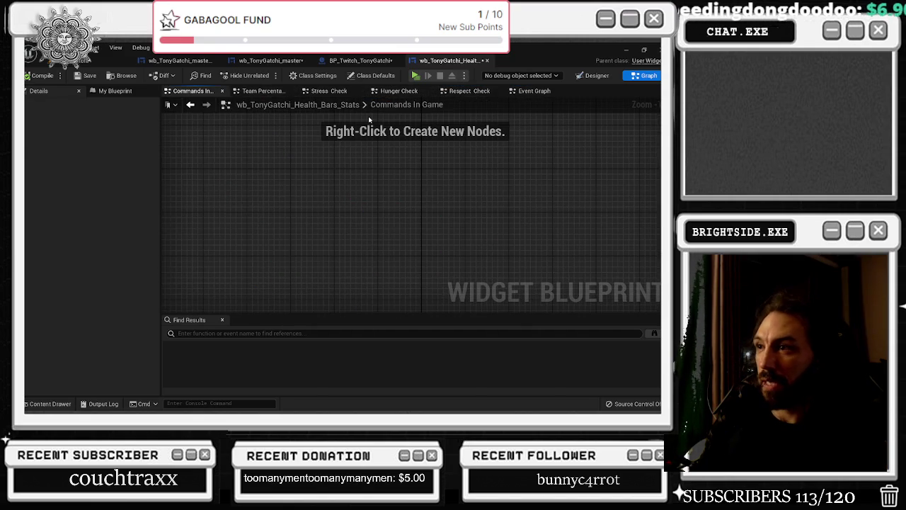
{"action": "left_click", "coordinate": [222, 91]}
{"action": "left_click", "coordinate": [222, 90]}
{"action": "left_click", "coordinate": [261, 90]}
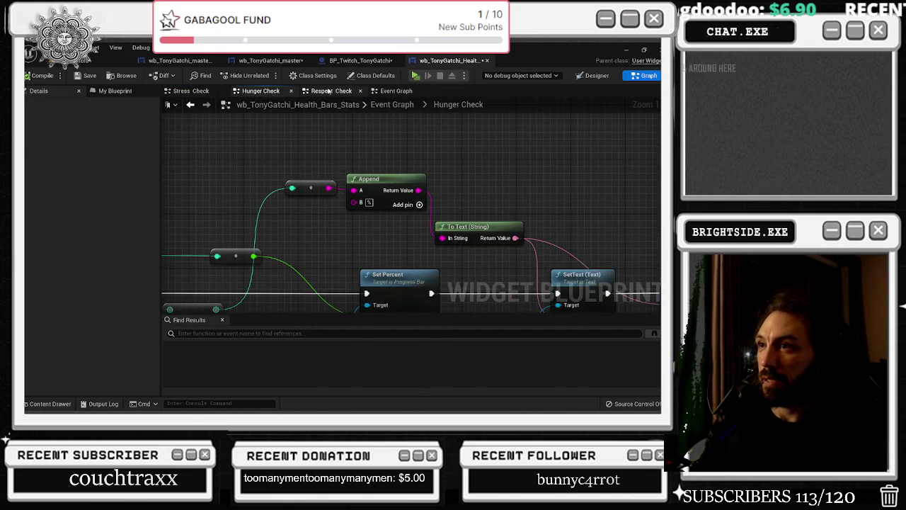
{"action": "left_click", "coordinate": [331, 91]}
{"action": "scroll", "coordinate": [394, 170], "scroll_direction": "down", "scroll_amount": 8}
{"action": "left_click", "coordinate": [394, 106]}
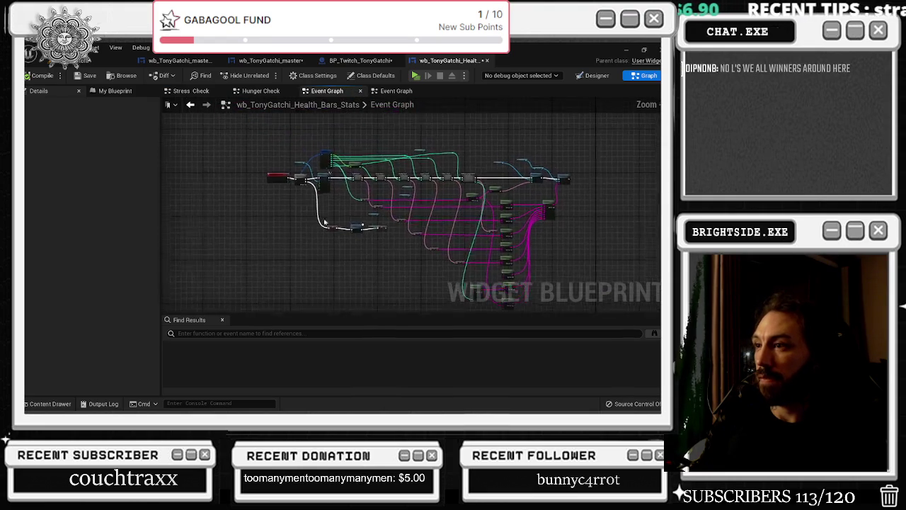
{"action": "scroll", "coordinate": [369, 224], "scroll_direction": "down", "scroll_amount": 2}
{"action": "scroll", "coordinate": [288, 172], "scroll_direction": "up", "scroll_amount": 5}
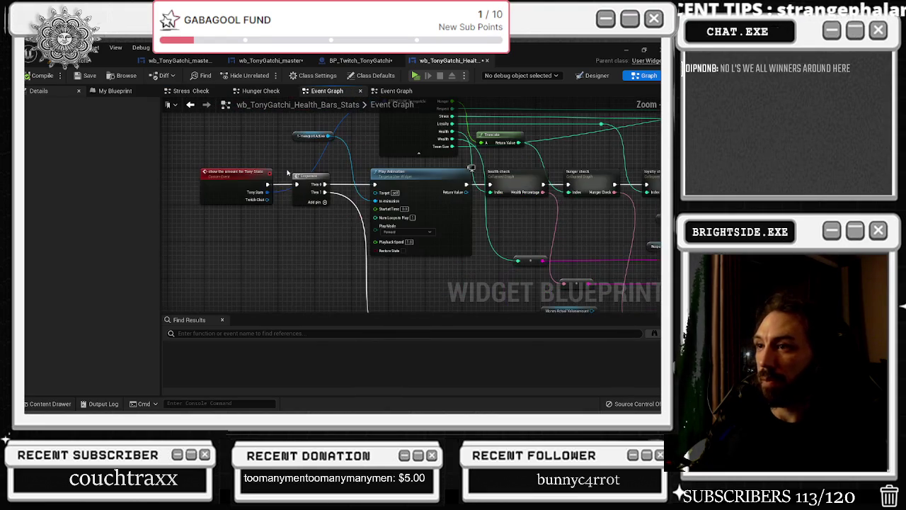
{"action": "scroll", "coordinate": [288, 173], "scroll_direction": "down", "scroll_amount": 6}
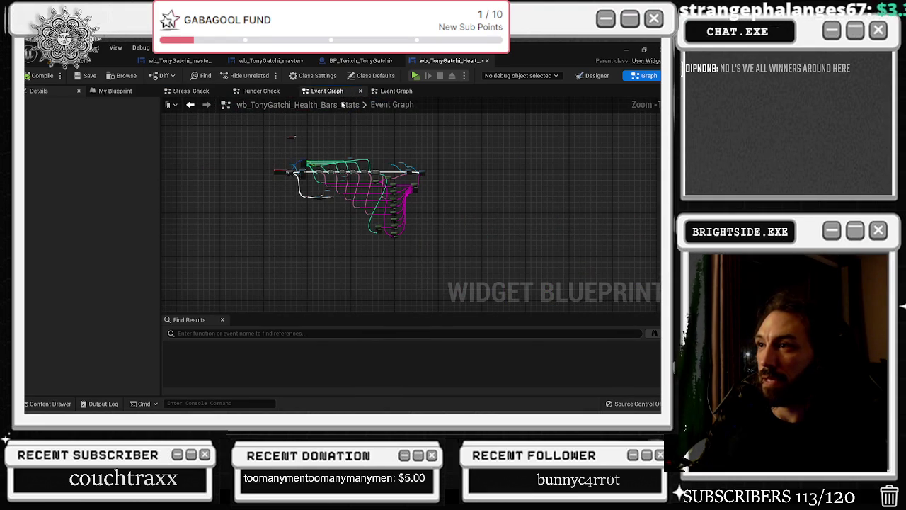
In BP_Twitch_TonyGatchi, edit a collapsed Play Animation graph's Num Loops to Play value.
{"action": "left_click", "coordinate": [372, 63]}
{"action": "scroll", "coordinate": [316, 109], "scroll_direction": "down", "scroll_amount": 3}
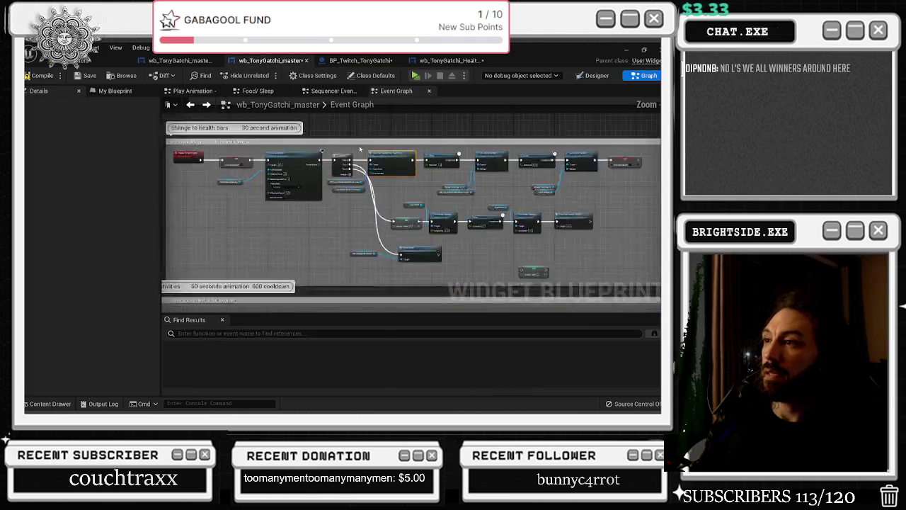
{"action": "scroll", "coordinate": [402, 231], "scroll_direction": "up", "scroll_amount": 3}
{"action": "scroll", "coordinate": [402, 231], "scroll_direction": "down", "scroll_amount": 3}
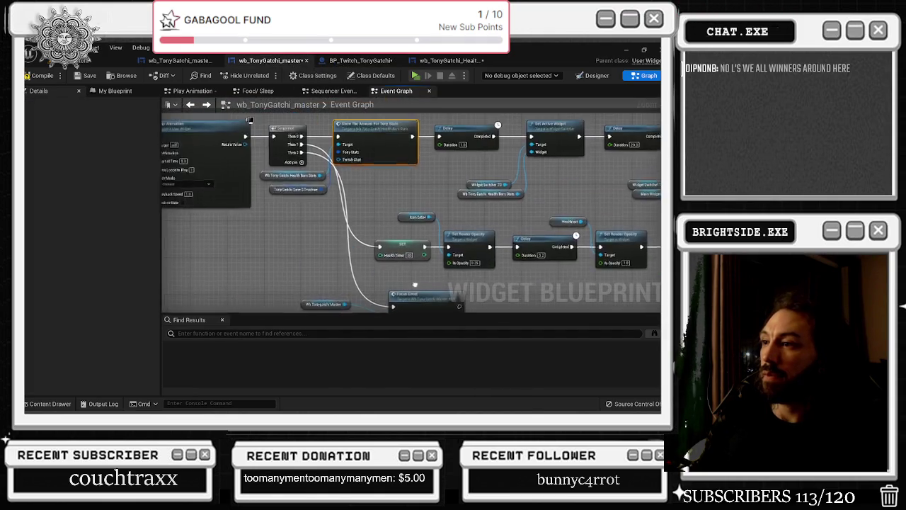
{"action": "scroll", "coordinate": [406, 237], "scroll_direction": "up", "scroll_amount": 3}
{"action": "scroll", "coordinate": [405, 238], "scroll_direction": "up", "scroll_amount": 3}
{"action": "scroll", "coordinate": [511, 208], "scroll_direction": "down", "scroll_amount": 3}
{"action": "scroll", "coordinate": [511, 208], "scroll_direction": "up", "scroll_amount": 3}
{"action": "double_click", "coordinate": [538, 202]}
{"action": "left_click", "coordinate": [285, 194]}
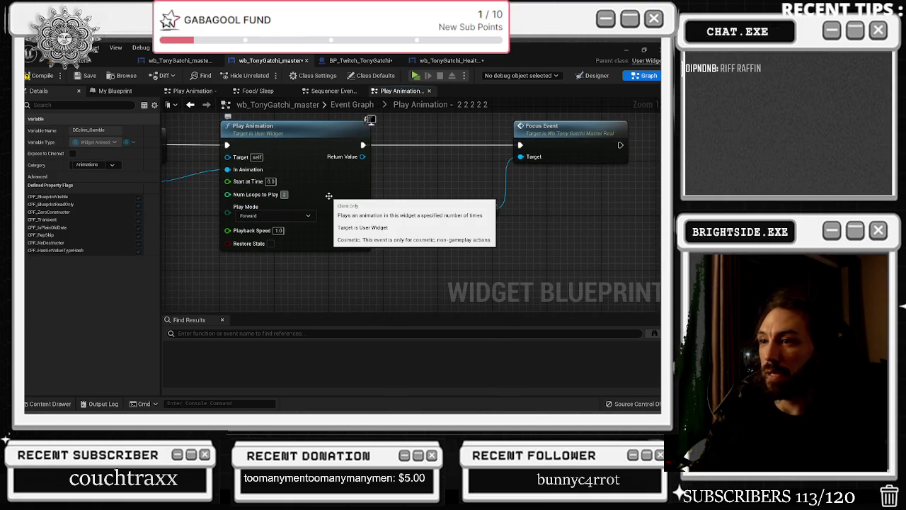
{"action": "left_click", "coordinate": [190, 104]}
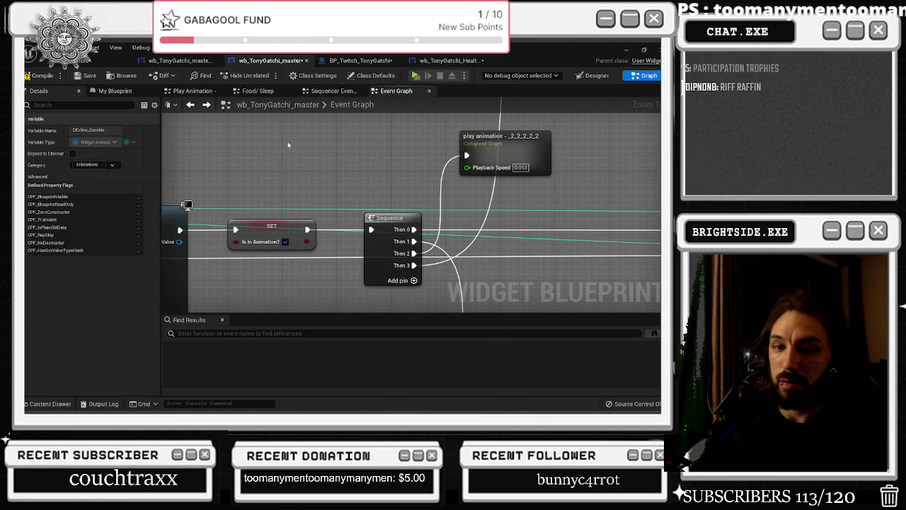
Change the Play Animation - 2 2 2 2 2 3 graph's Num Loops to Play from 30 to 15.
{"action": "scroll", "coordinate": [288, 145], "scroll_direction": "down", "scroll_amount": 6}
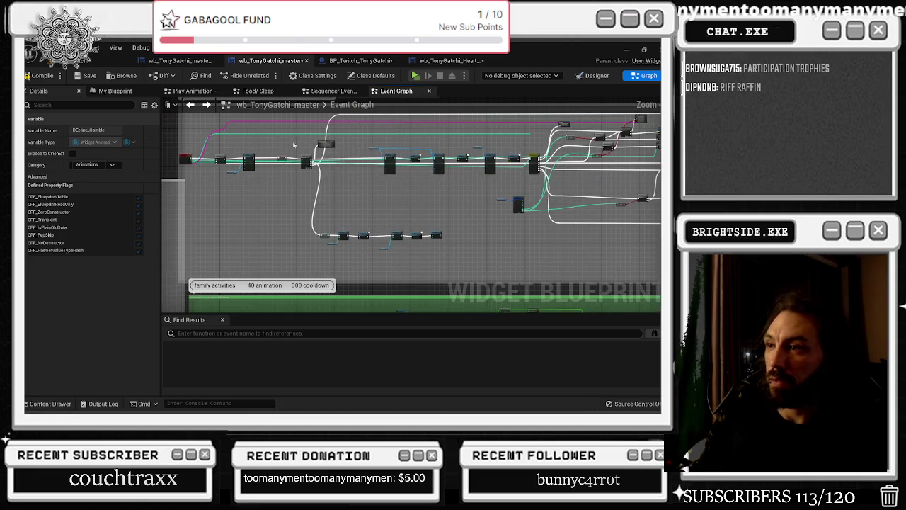
{"action": "left_click_drag", "start_coordinate": [272, 188], "coordinate": [266, 203]}
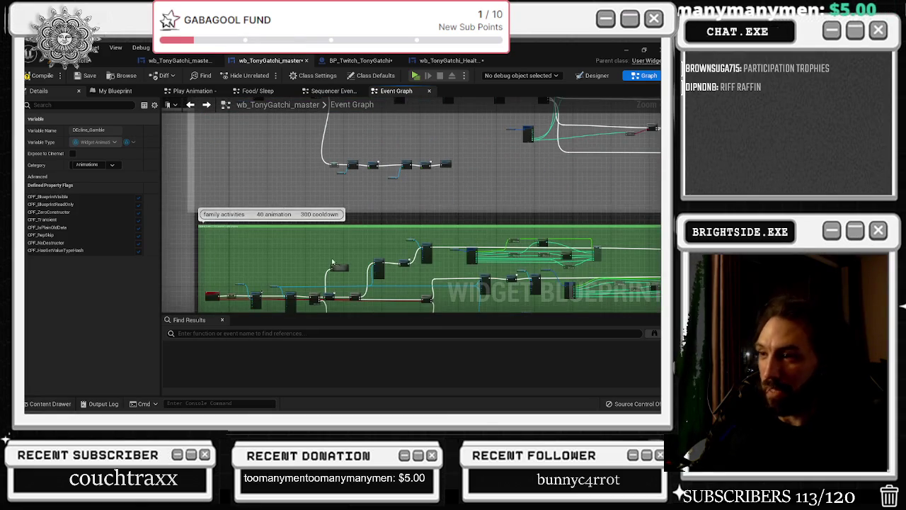
{"action": "scroll", "coordinate": [319, 251], "scroll_direction": "up", "scroll_amount": 2}
{"action": "double_click", "coordinate": [335, 265]}
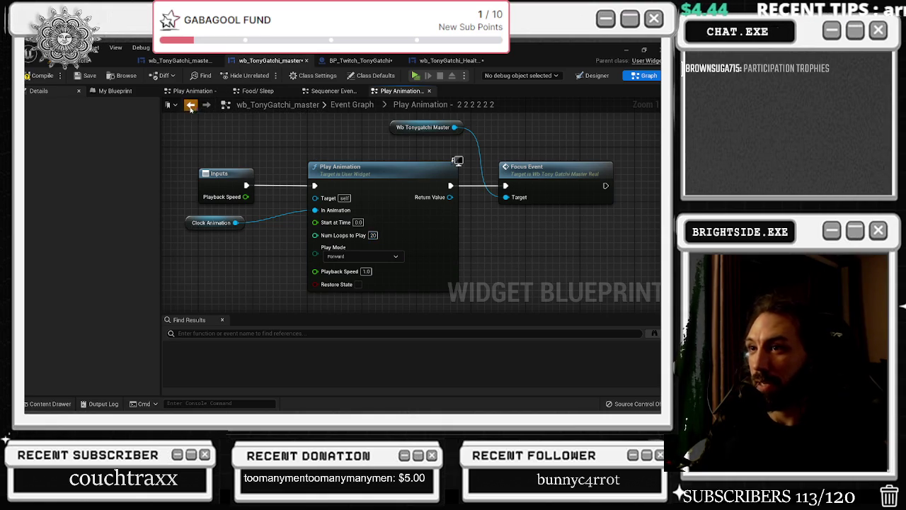
{"action": "left_click", "coordinate": [189, 104]}
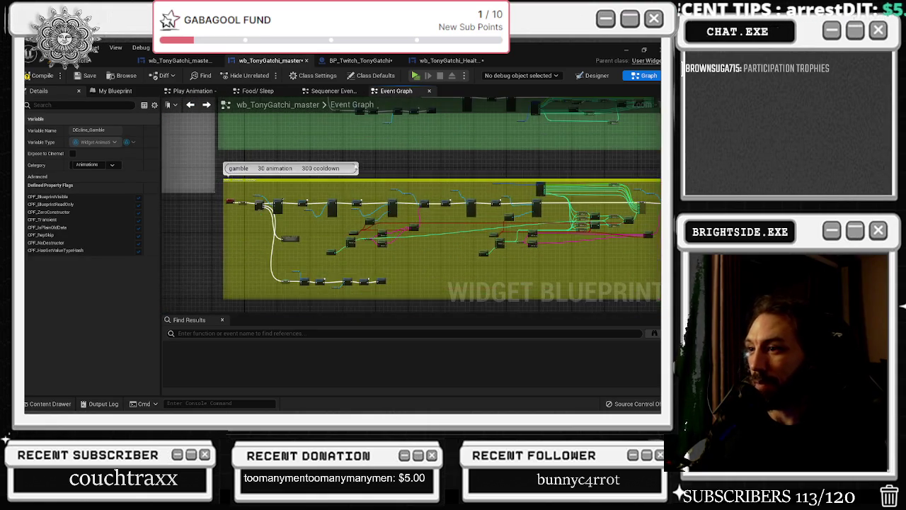
{"action": "double_click", "coordinate": [240, 248]}
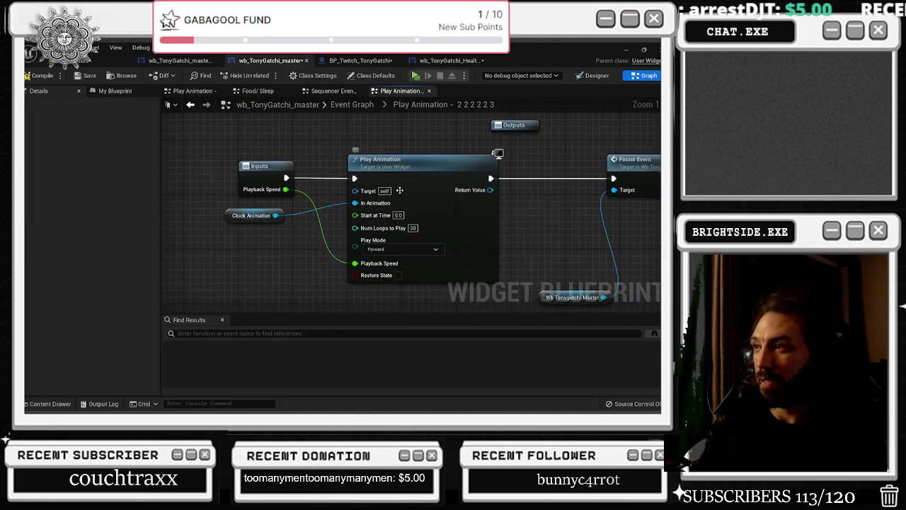
{"action": "left_click", "coordinate": [413, 227]}
{"action": "type", "text": "15"}
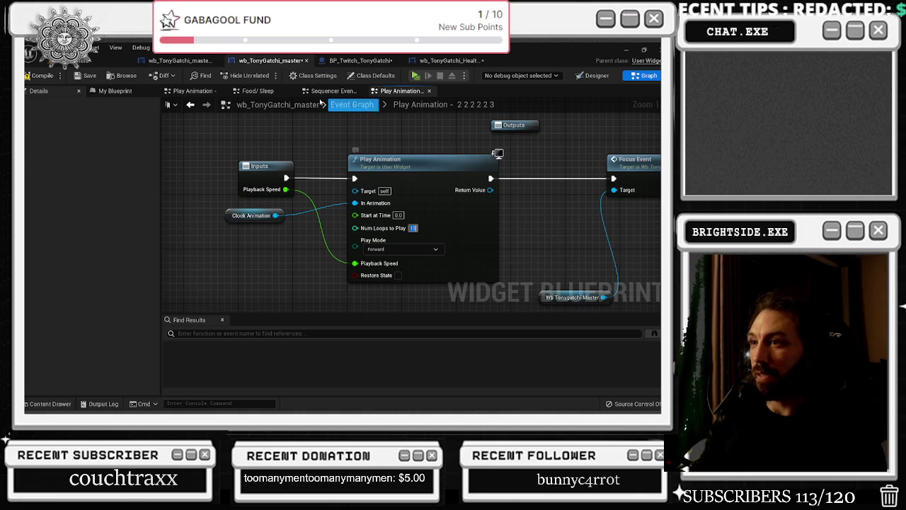
{"action": "left_click", "coordinate": [287, 257]}
{"action": "key", "text": "alt+Left"}
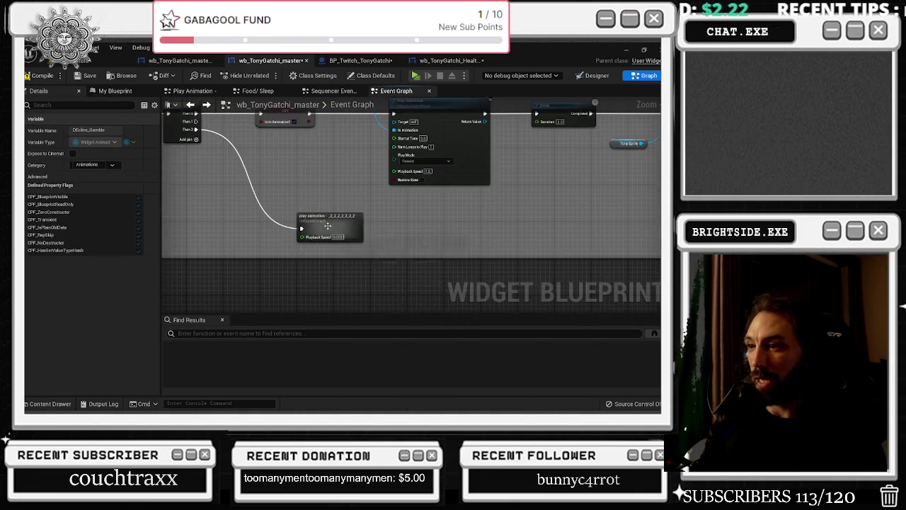
Tidy the Inputs, Clock Animation and Play Animation nodes in the next collapsed graph, then save the blueprint.
{"action": "double_click", "coordinate": [350, 236]}
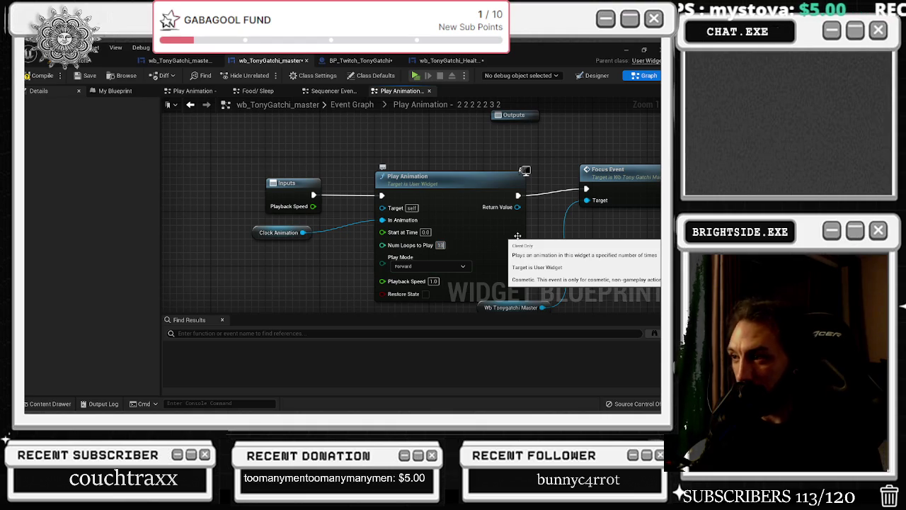
{"action": "left_click_drag", "start_coordinate": [254, 233], "coordinate": [267, 240]}
{"action": "left_click_drag", "start_coordinate": [272, 185], "coordinate": [294, 186]}
{"action": "left_click_drag", "start_coordinate": [325, 235], "coordinate": [332, 243]}
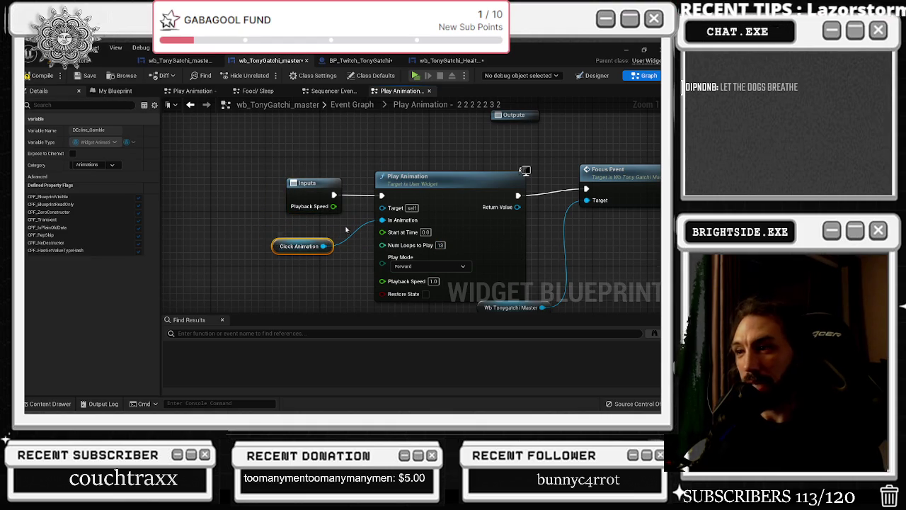
{"action": "left_click_drag", "start_coordinate": [231, 154], "coordinate": [456, 283]}
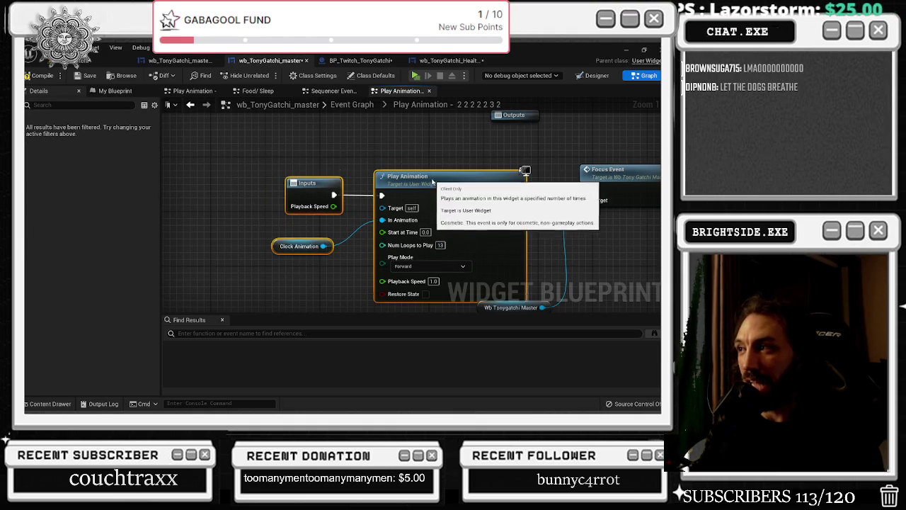
{"action": "left_click_drag", "start_coordinate": [435, 184], "coordinate": [254, 165]}
{"action": "left_click", "coordinate": [205, 119]}
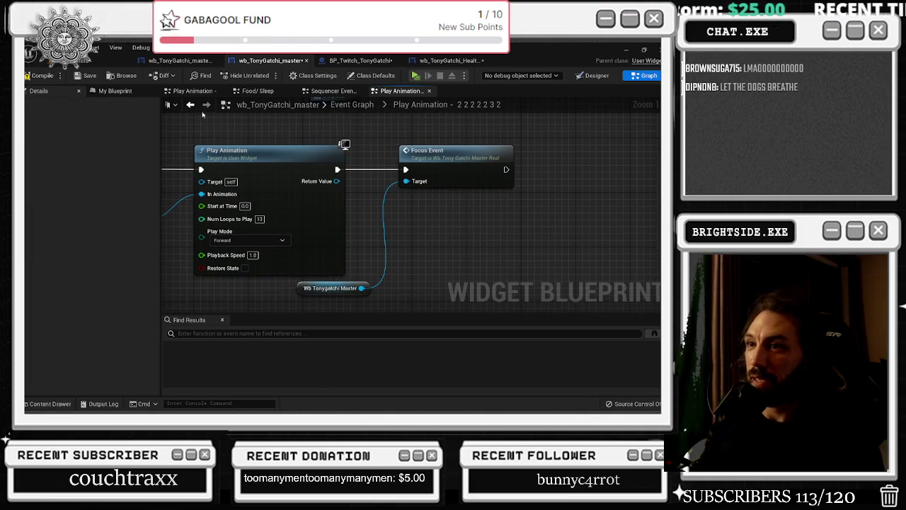
{"action": "left_click", "coordinate": [189, 104]}
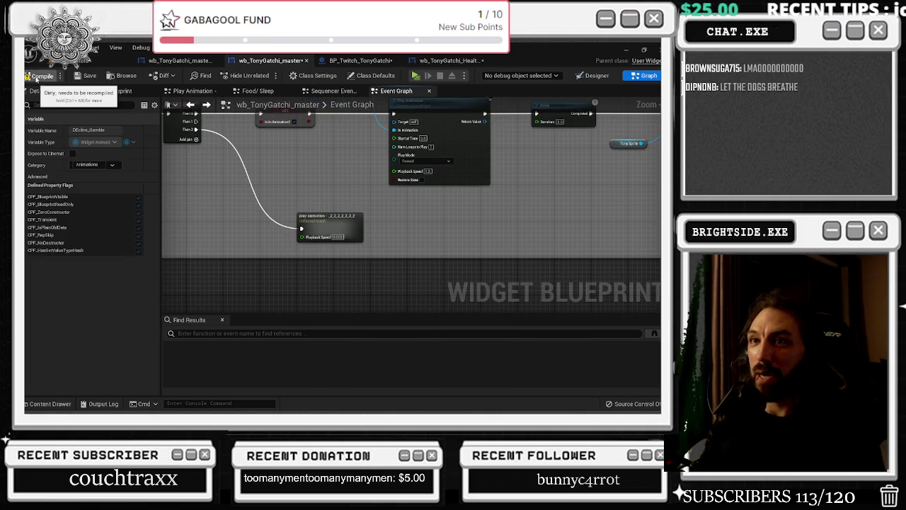
{"action": "left_click", "coordinate": [88, 76]}
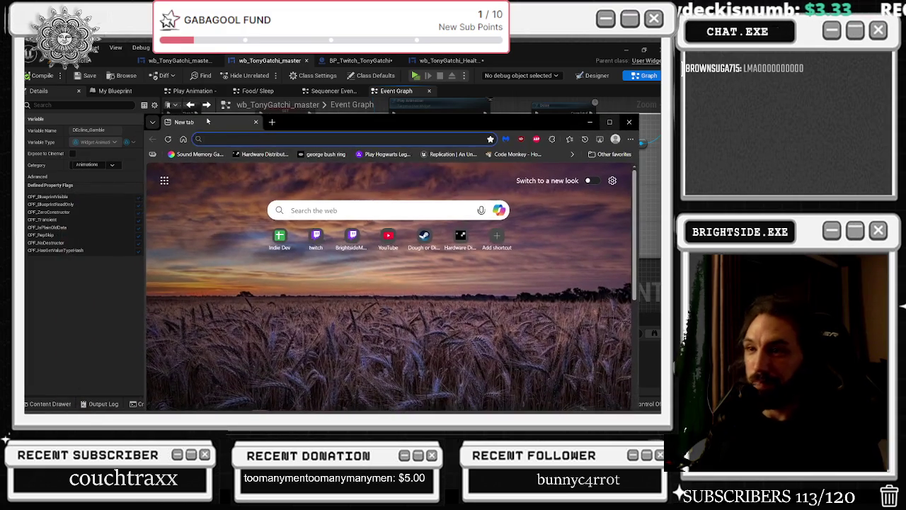
Search Google for 'bunded feet china' and browse the image results in a maximized browser.
{"action": "type", "text": "bu"}
{"action": "type", "text": "nded"}
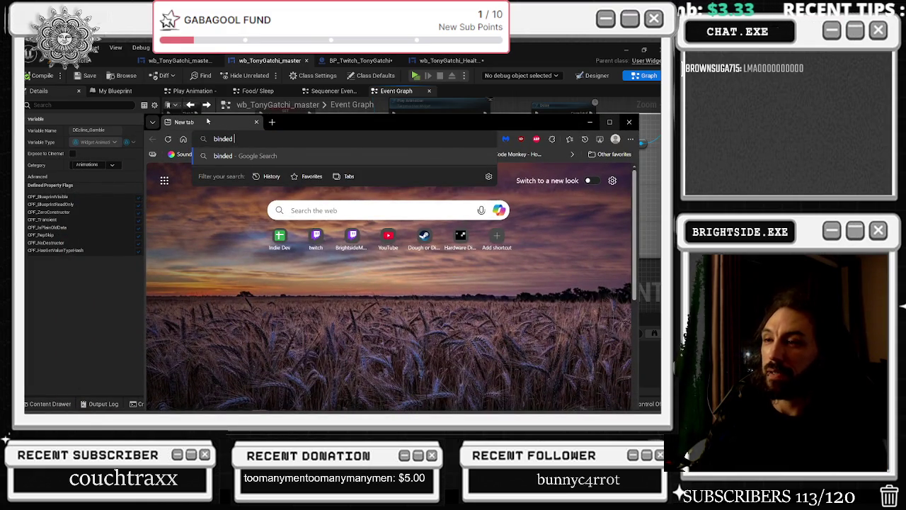
{"action": "type", "text": " f"}
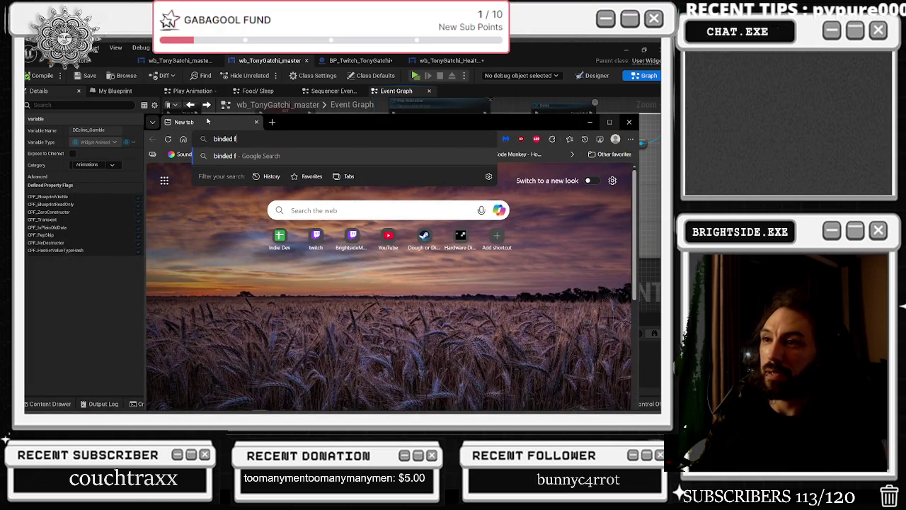
{"action": "type", "text": "eet china"}
{"action": "key", "text": "Return"}
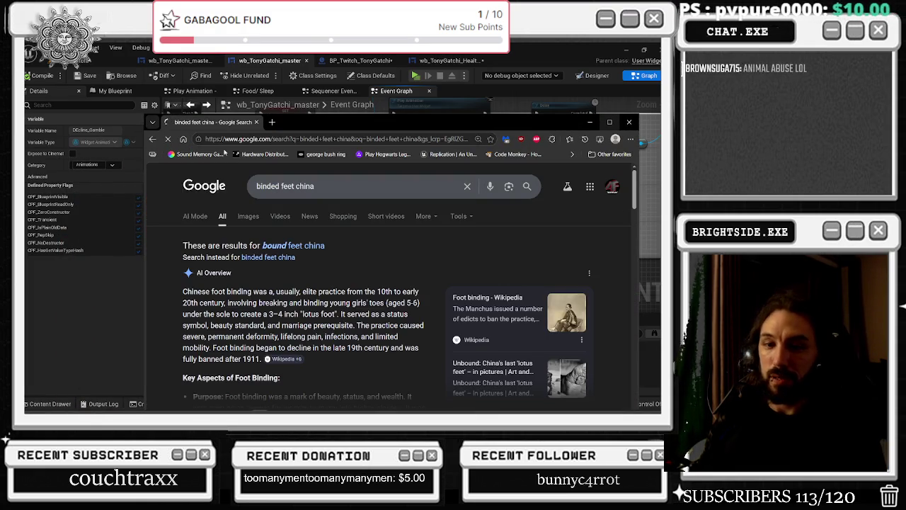
{"action": "left_click", "coordinate": [241, 216]}
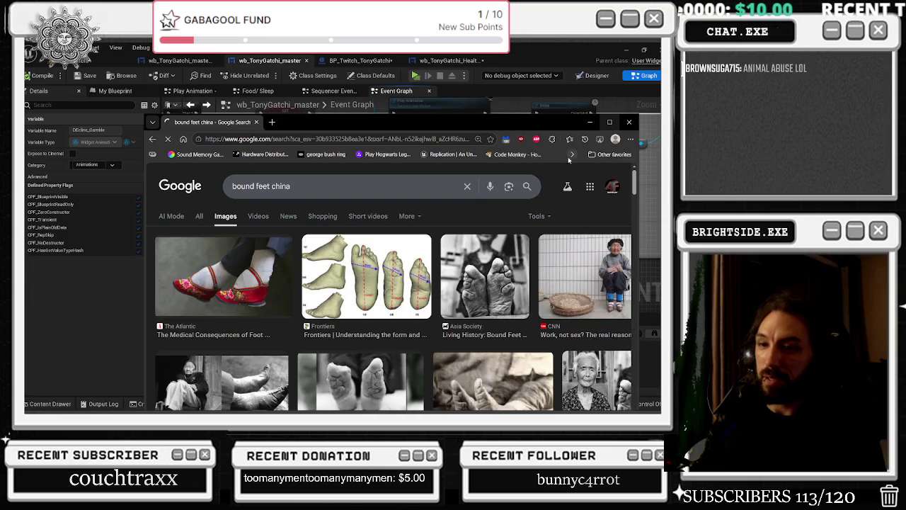
{"action": "left_click", "coordinate": [610, 122]}
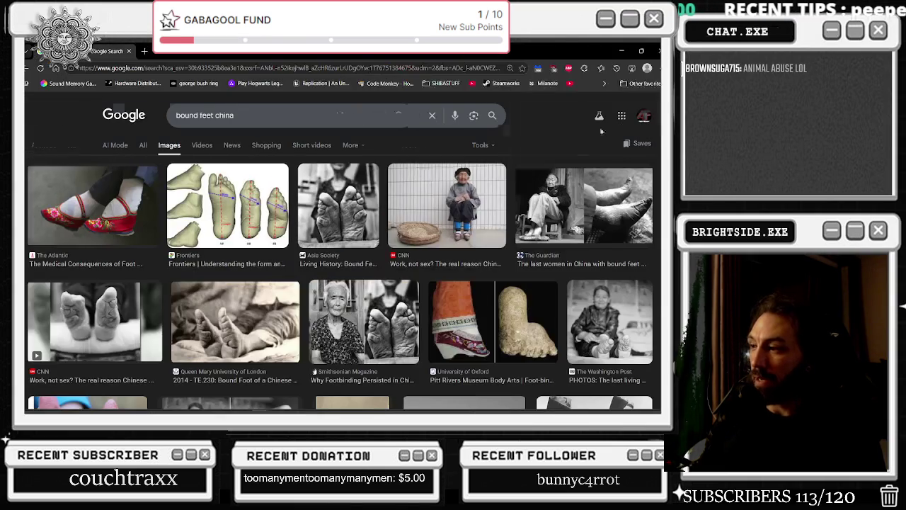
{"action": "scroll", "coordinate": [509, 188], "scroll_direction": "down", "scroll_amount": 2}
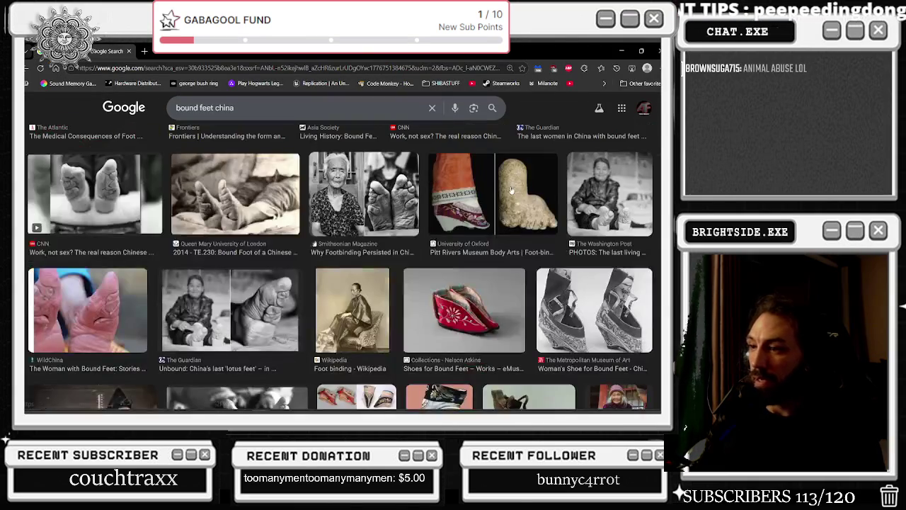
{"action": "scroll", "coordinate": [511, 191], "scroll_direction": "down", "scroll_amount": 1}
{"action": "scroll", "coordinate": [511, 190], "scroll_direction": "down", "scroll_amount": 2}
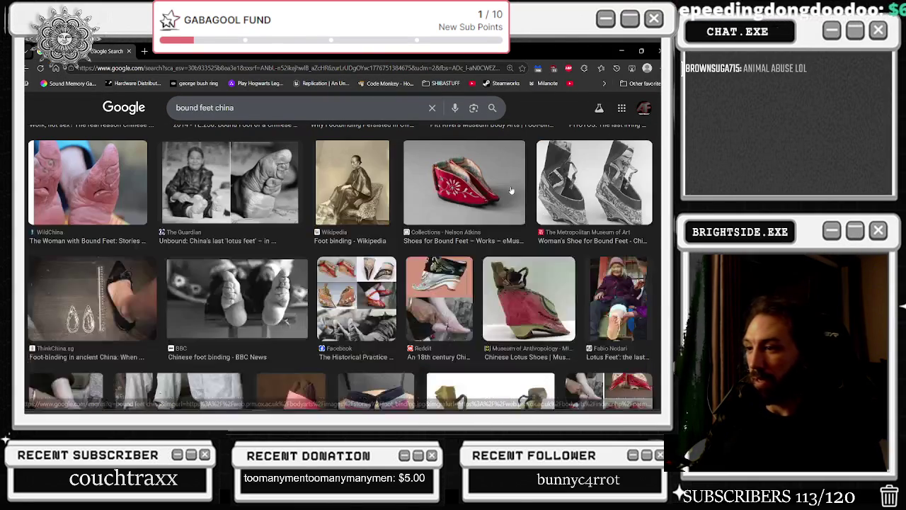
{"action": "scroll", "coordinate": [511, 190], "scroll_direction": "down", "scroll_amount": 1}
{"action": "scroll", "coordinate": [511, 190], "scroll_direction": "down", "scroll_amount": 1}
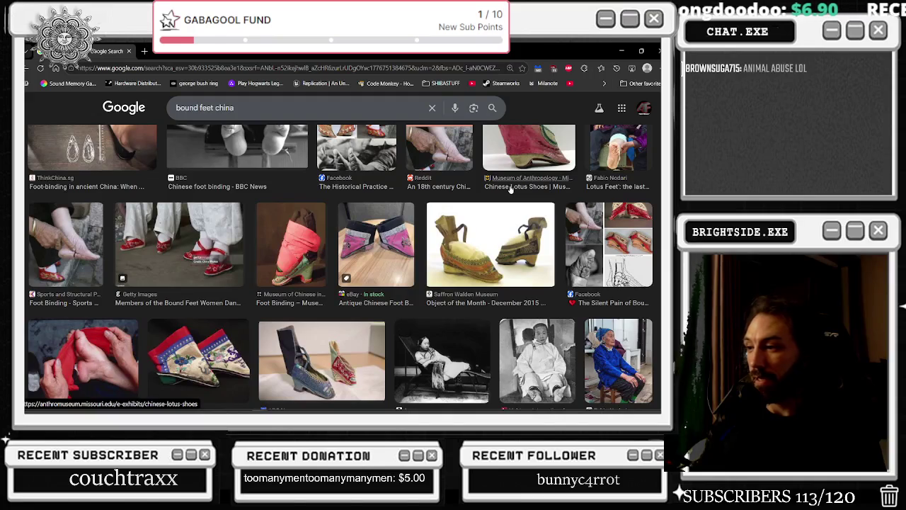
{"action": "scroll", "coordinate": [511, 189], "scroll_direction": "down", "scroll_amount": 4}
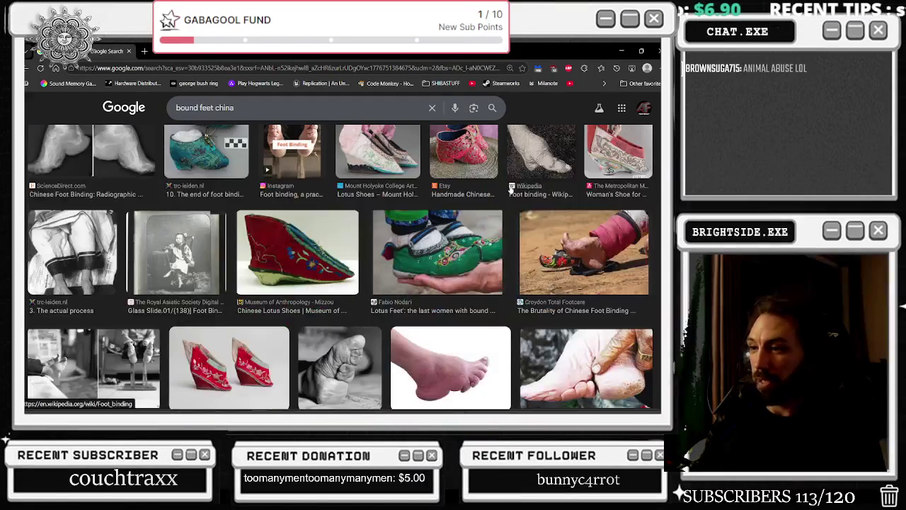
{"action": "scroll", "coordinate": [511, 190], "scroll_direction": "down", "scroll_amount": 1}
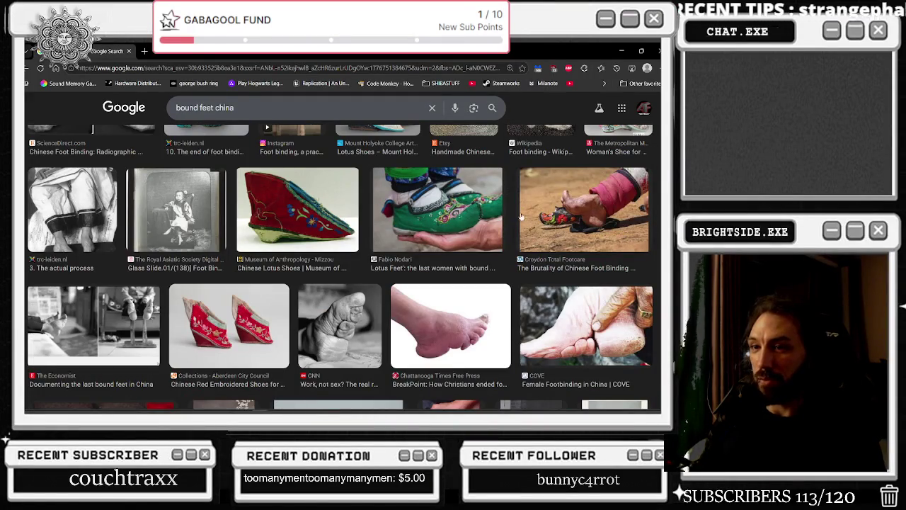
{"action": "scroll", "coordinate": [256, 235], "scroll_direction": "down", "scroll_amount": 5}
{"action": "scroll", "coordinate": [271, 225], "scroll_direction": "down", "scroll_amount": 2}
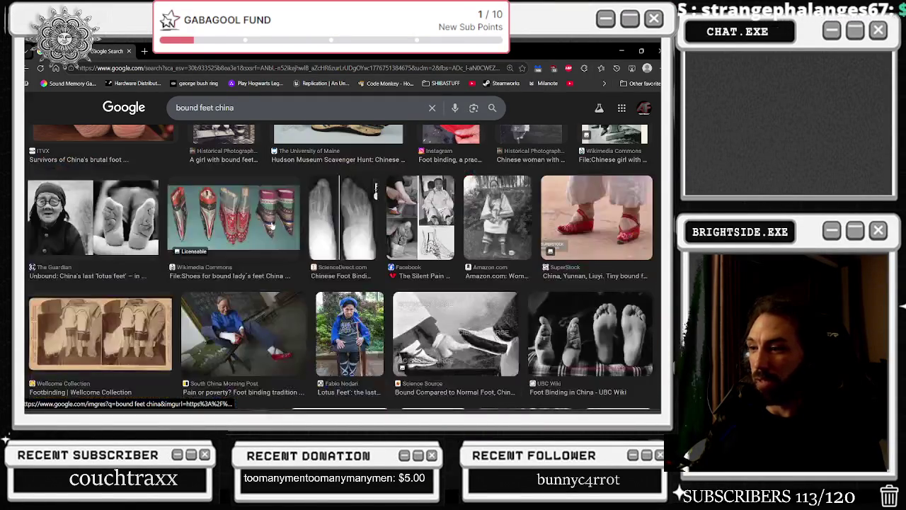
Refine the image search to 'bound feet china young girl', then switch back to Unreal.
{"action": "left_click", "coordinate": [270, 109]}
{"action": "type", "text": "young girl"}
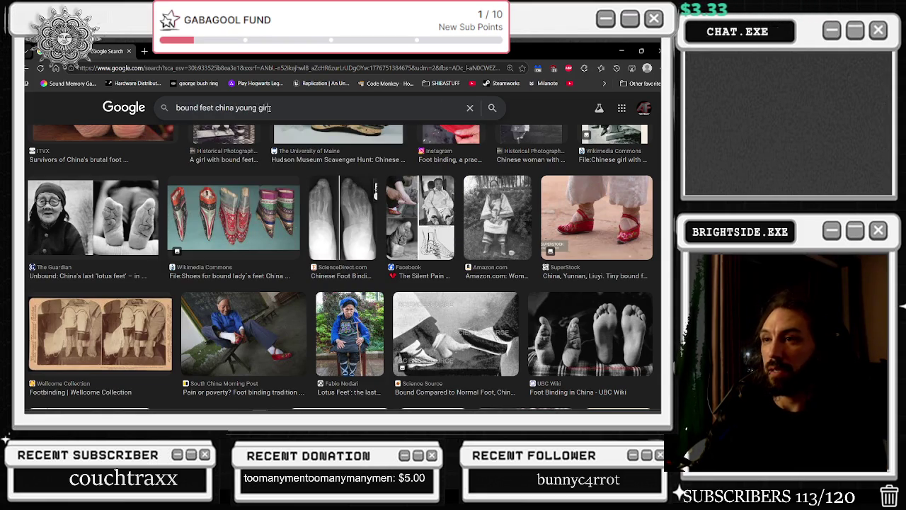
{"action": "key", "text": "Return"}
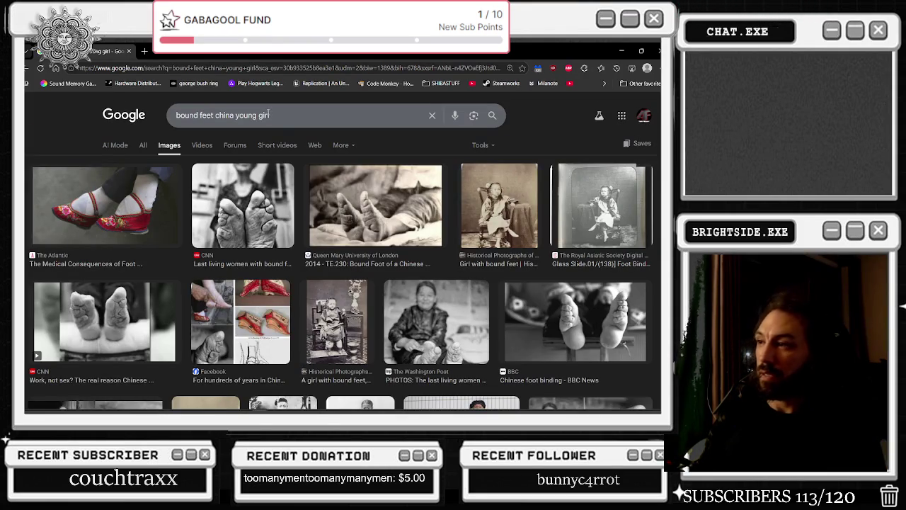
{"action": "scroll", "coordinate": [330, 173], "scroll_direction": "down", "scroll_amount": 2}
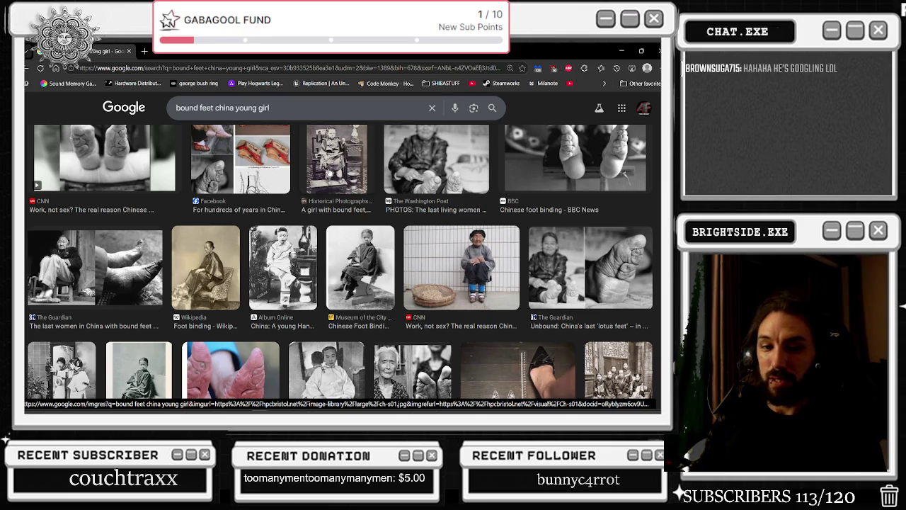
{"action": "scroll", "coordinate": [329, 173], "scroll_direction": "down", "scroll_amount": 1}
{"action": "scroll", "coordinate": [328, 172], "scroll_direction": "up", "scroll_amount": 3}
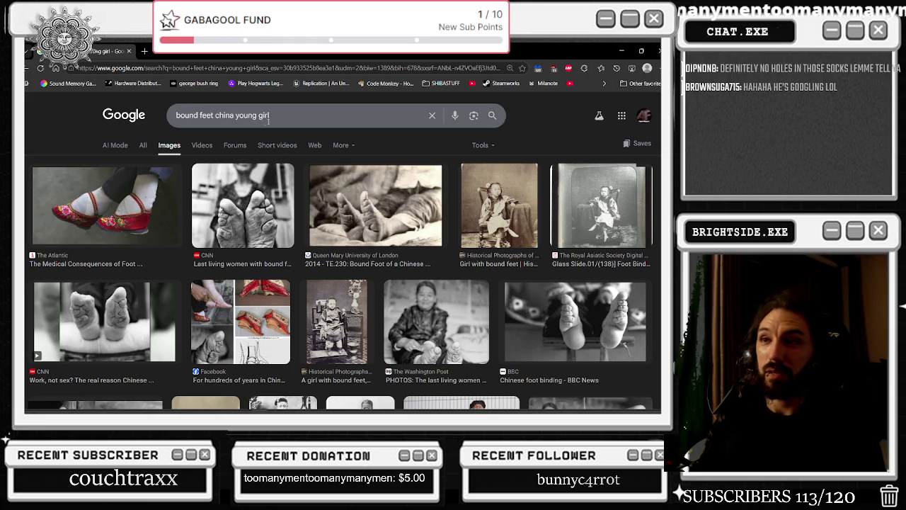
{"action": "left_click_drag", "start_coordinate": [275, 117], "coordinate": [136, 114]}
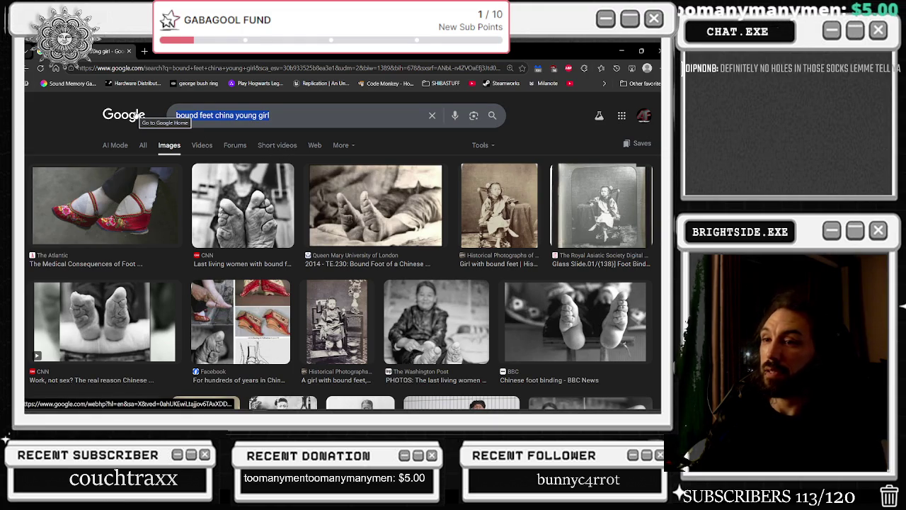
{"action": "key", "text": "alt+Tab"}
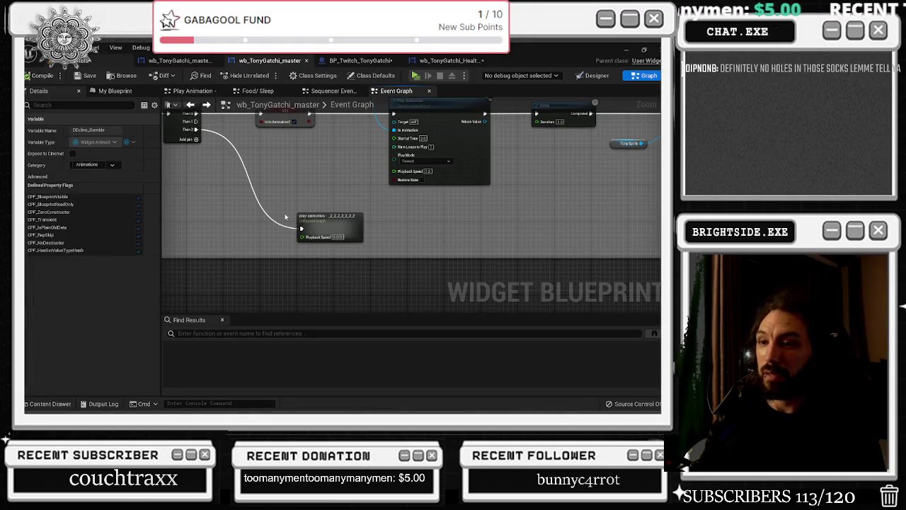
Open the collapsed play animation graph and zoom out on its Play Animation and Focus Event nodes.
{"action": "double_click", "coordinate": [333, 221]}
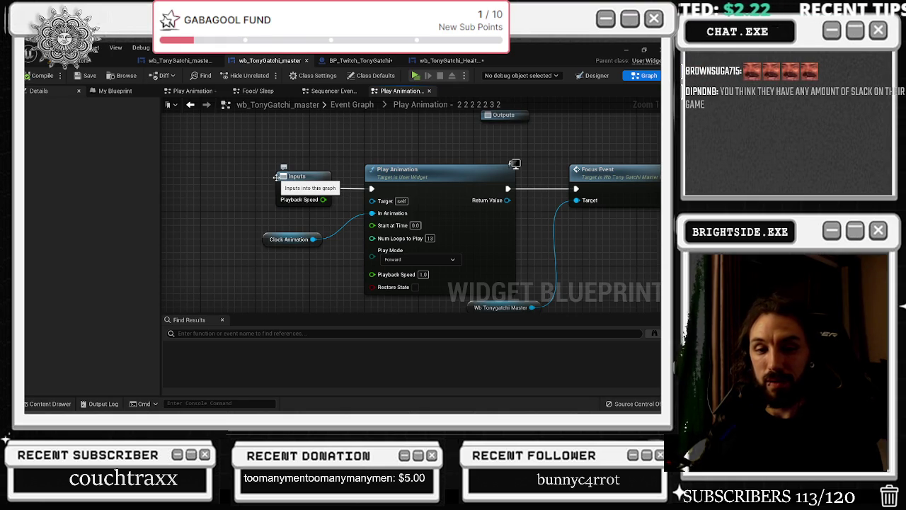
{"action": "scroll", "coordinate": [309, 165], "scroll_direction": "down", "scroll_amount": 3}
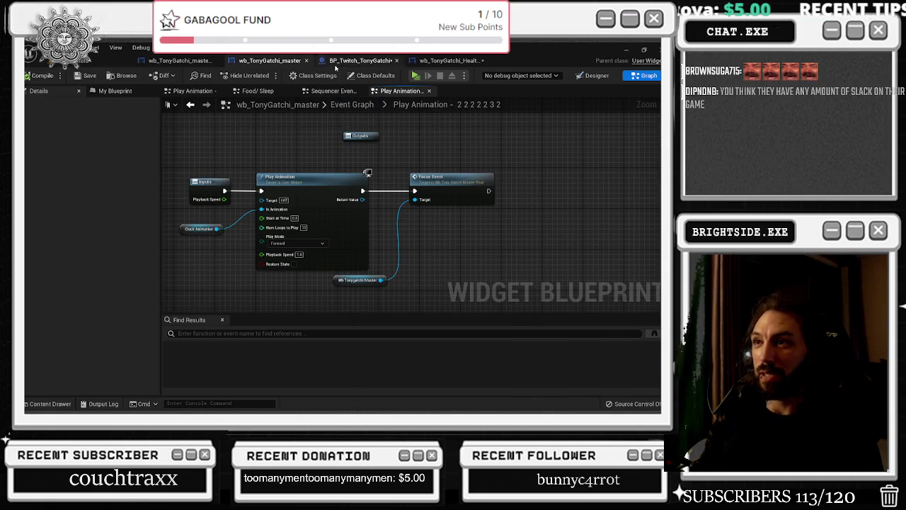
{"action": "left_click", "coordinate": [361, 60]}
Switch between the Health_Bars_Stats graph and the wb_TonyGatchi_master blueprint's graphs.
{"action": "left_click", "coordinate": [460, 61]}
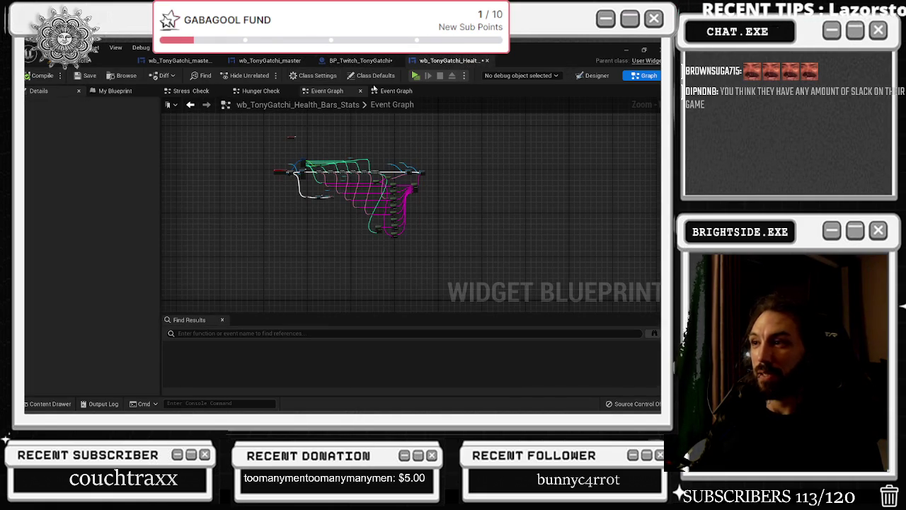
{"action": "left_click", "coordinate": [179, 60]}
{"action": "key", "text": "ctrl+Tab"}
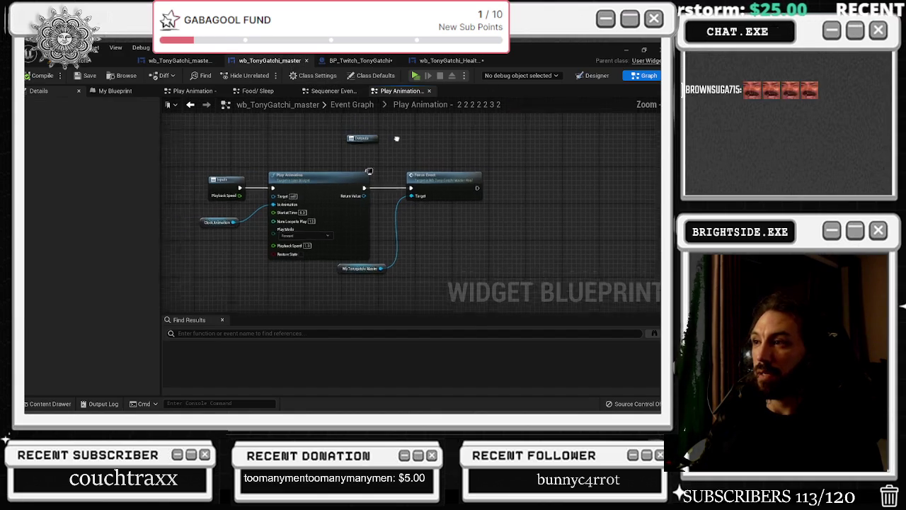
{"action": "key", "text": "alt+Tab"}
{"action": "key", "text": "Escape"}
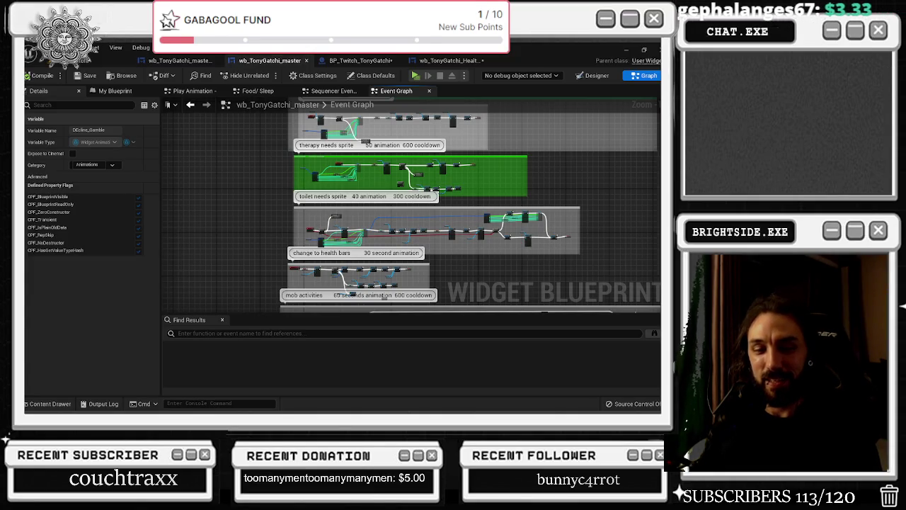
Review the change to health bars and mob activities comment blocks and the mob activities event.
{"action": "left_click_drag", "start_coordinate": [226, 194], "coordinate": [187, 155]}
{"action": "mouse_move", "coordinate": [234, 201]}
{"action": "left_mouse_down"}
{"action": "mouse_move", "coordinate": [249, 203]}
{"action": "mouse_move", "coordinate": [223, 138]}
{"action": "left_mouse_up"}
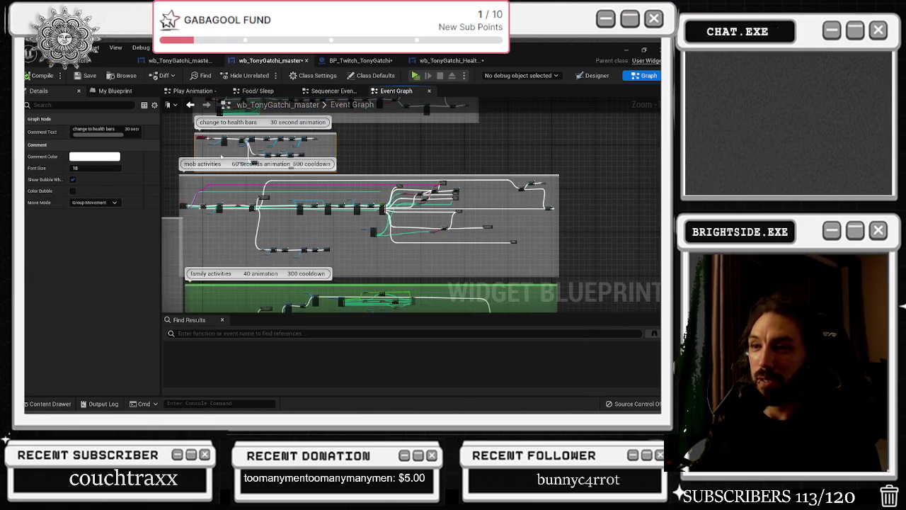
{"action": "left_click_drag", "start_coordinate": [212, 182], "coordinate": [224, 185]}
{"action": "scroll", "coordinate": [185, 198], "scroll_direction": "up", "scroll_amount": 2}
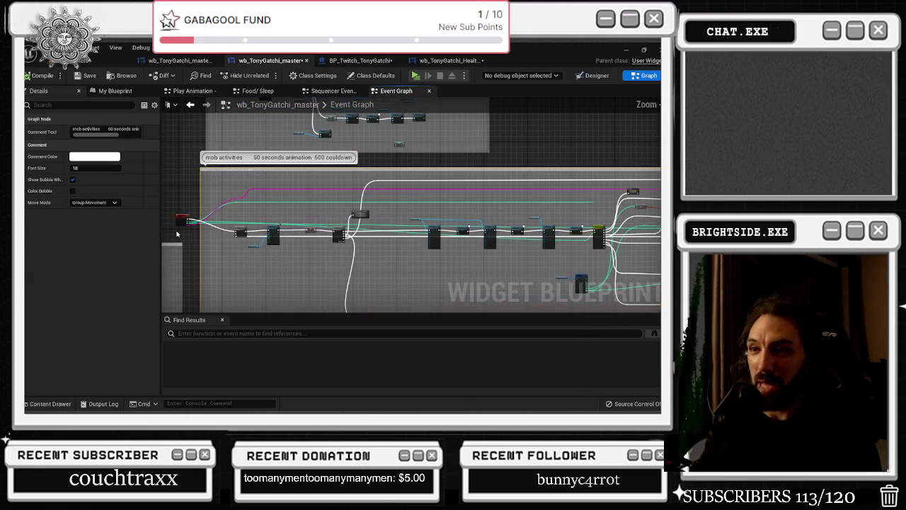
{"action": "left_click", "coordinate": [185, 230]}
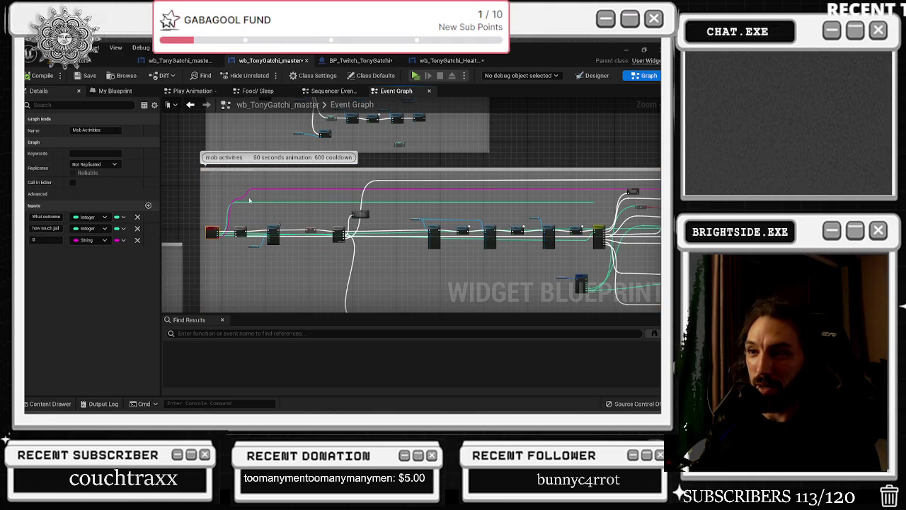
{"action": "scroll", "coordinate": [229, 185], "scroll_direction": "down", "scroll_amount": 3}
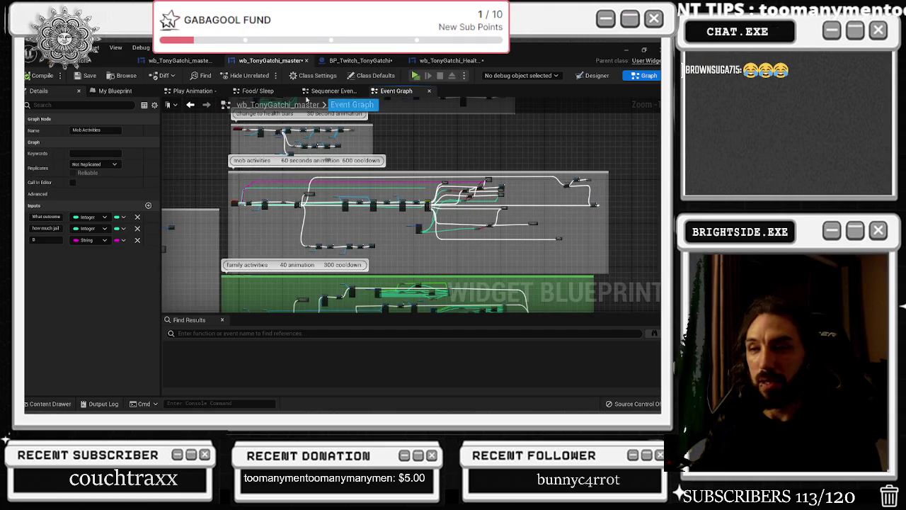
Save the master widget, inspect the gamble chain's SET node, then view the other blueprints' graphs.
{"action": "left_click", "coordinate": [83, 75]}
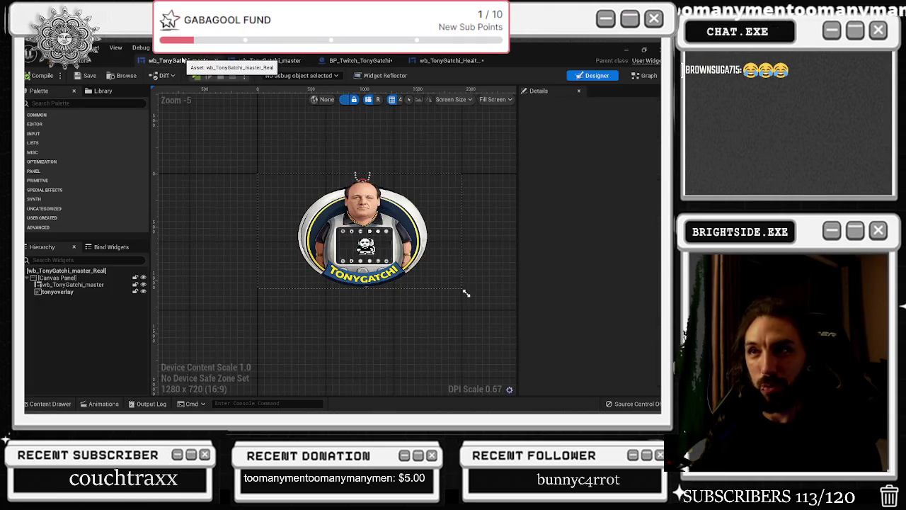
{"action": "left_click", "coordinate": [286, 65]}
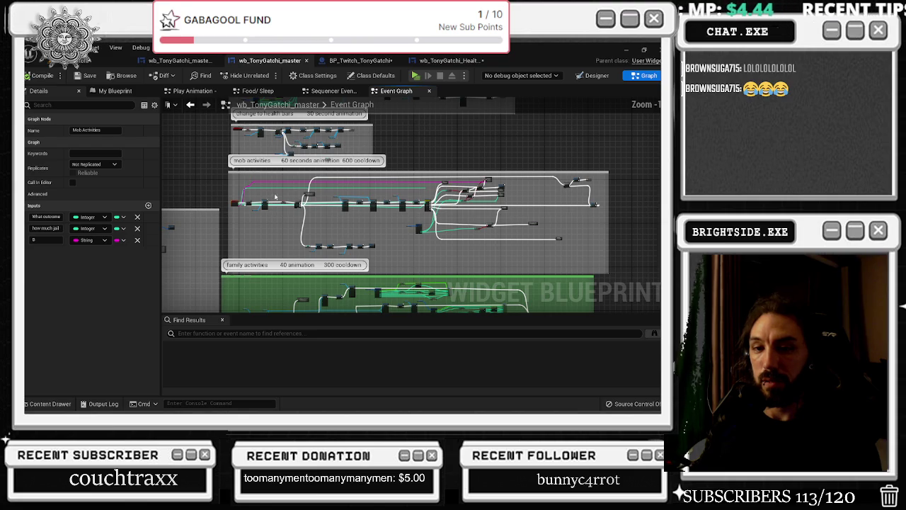
{"action": "scroll", "coordinate": [275, 197], "scroll_direction": "up", "scroll_amount": 3}
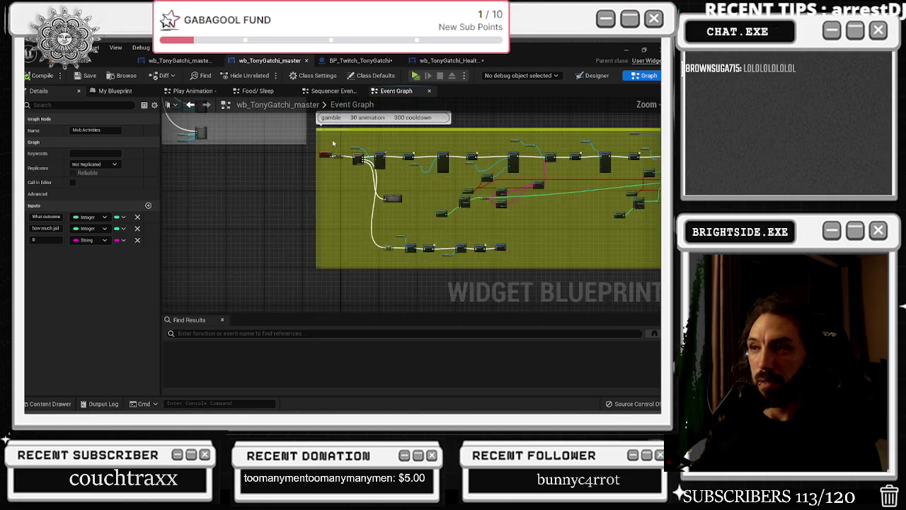
{"action": "scroll", "coordinate": [327, 176], "scroll_direction": "up", "scroll_amount": 4}
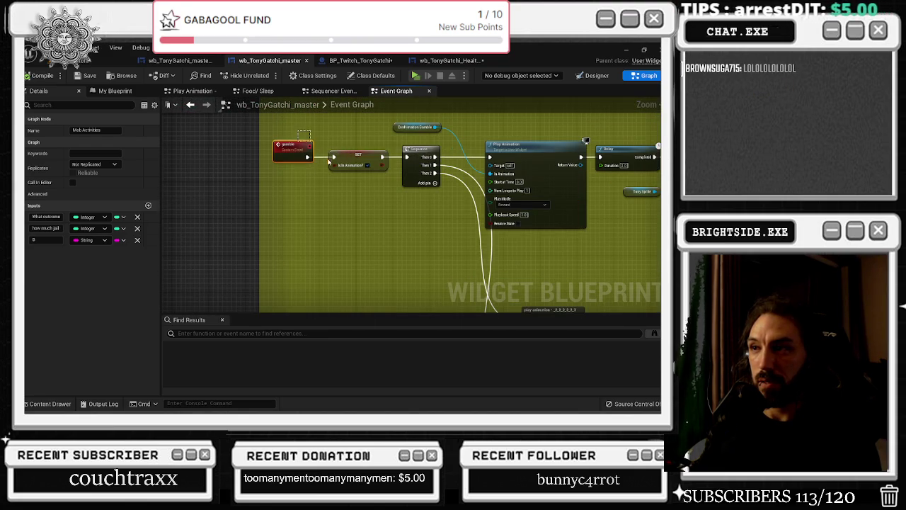
{"action": "left_click", "coordinate": [334, 152]}
{"action": "scroll", "coordinate": [334, 153], "scroll_direction": "down", "scroll_amount": 2}
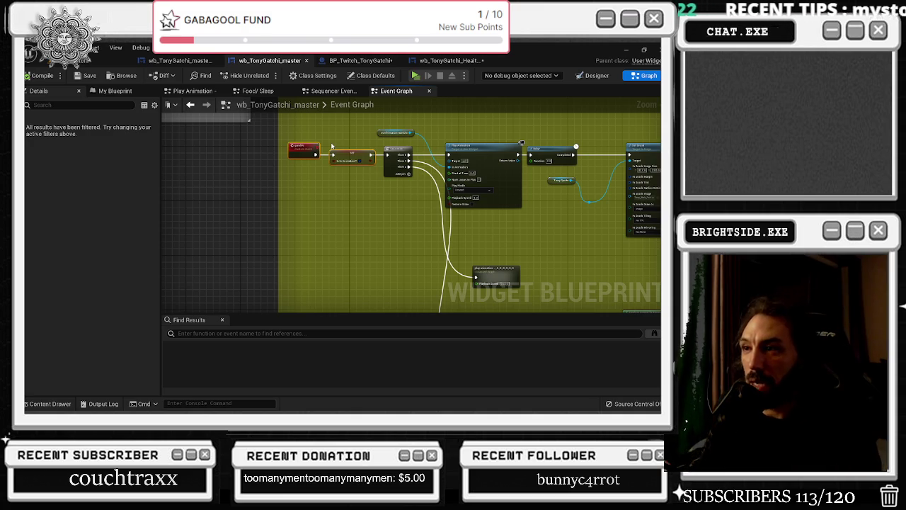
{"action": "scroll", "coordinate": [315, 176], "scroll_direction": "down", "scroll_amount": 4}
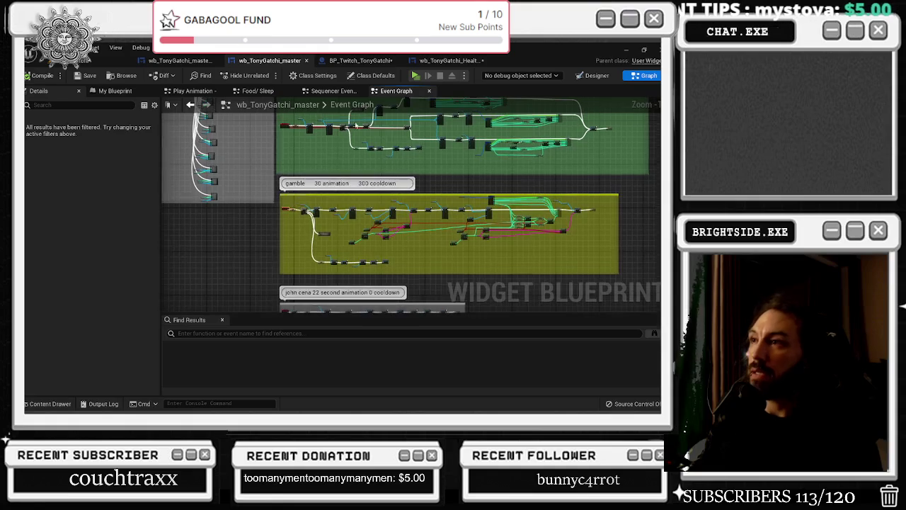
{"action": "left_click", "coordinate": [446, 60]}
{"action": "left_click", "coordinate": [385, 63]}
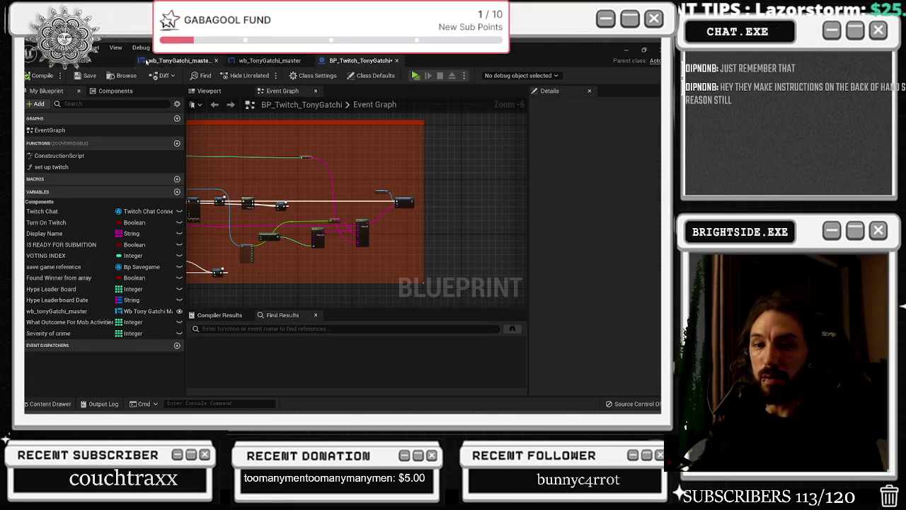
Save both BP_Twitch_TonyGatchi and the wb_TonyGatchi_master widget blueprint.
{"action": "left_click", "coordinate": [85, 75]}
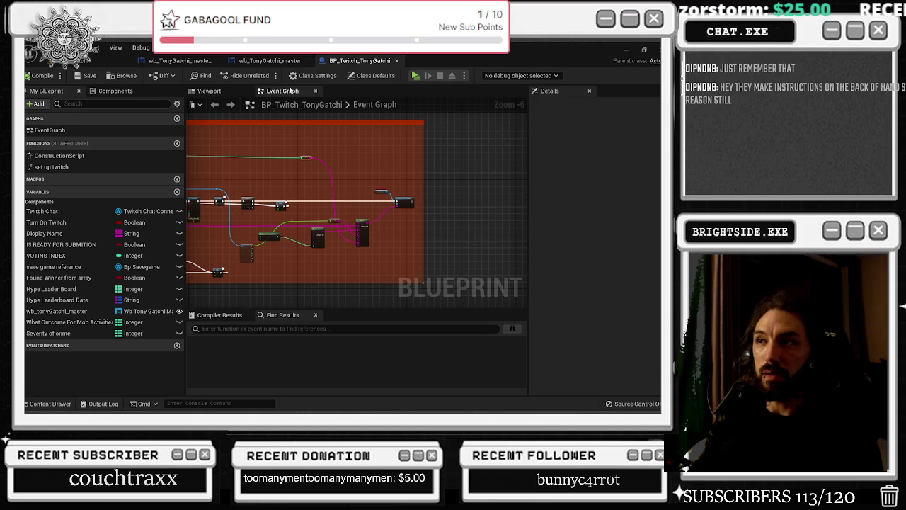
{"action": "left_click", "coordinate": [275, 63]}
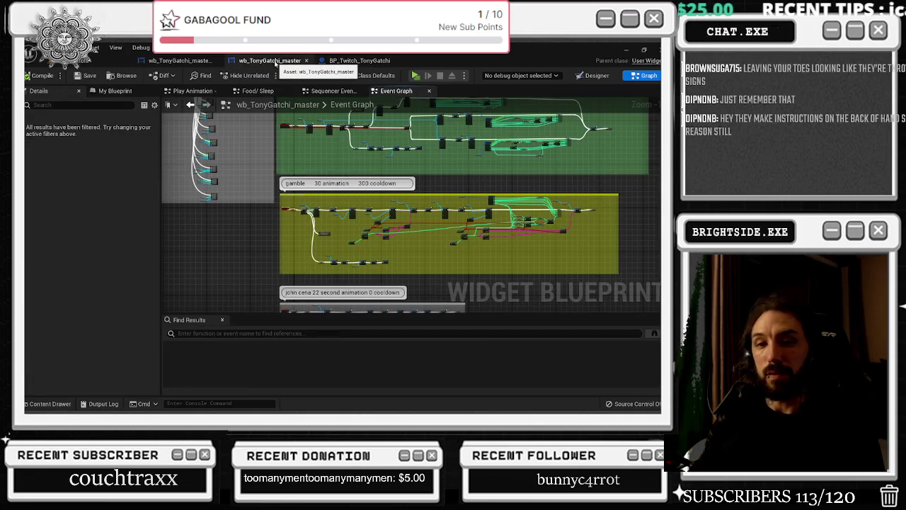
{"action": "left_click", "coordinate": [85, 76]}
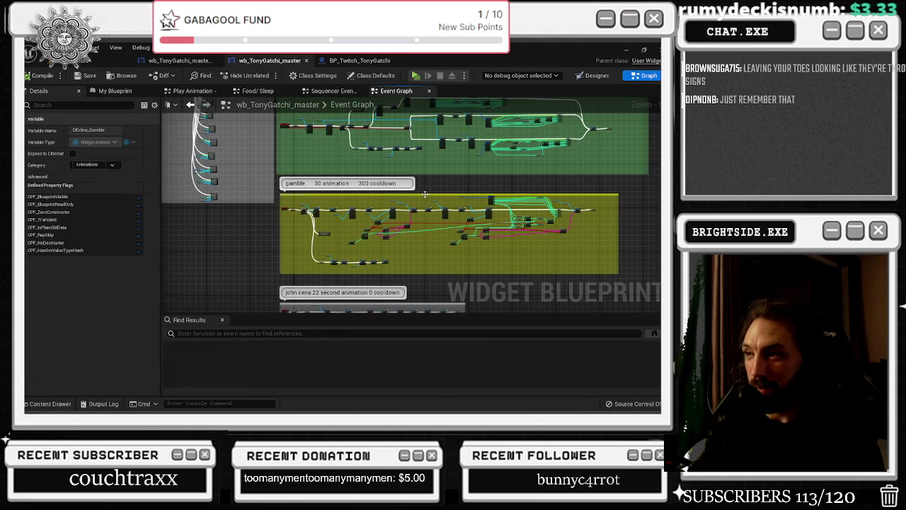
Extend the gamble comment box's left edge to enclose the red gamble custom event node.
{"action": "left_click_drag", "start_coordinate": [423, 195], "coordinate": [437, 196]}
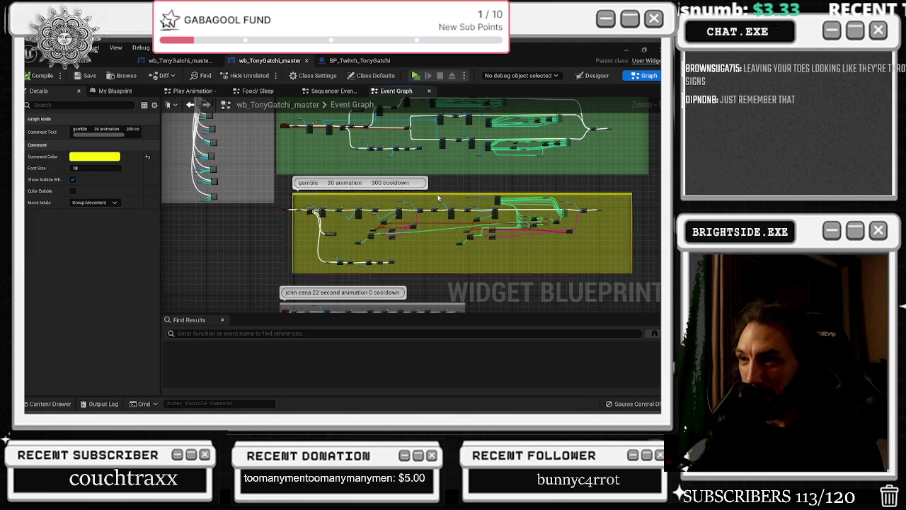
{"action": "scroll", "coordinate": [329, 207], "scroll_direction": "up", "scroll_amount": 1}
{"action": "scroll", "coordinate": [329, 207], "scroll_direction": "up", "scroll_amount": 1}
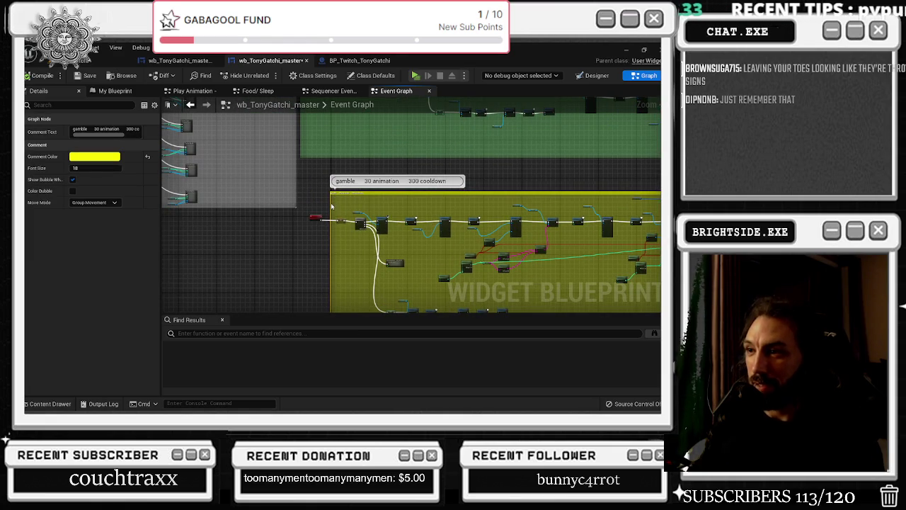
{"action": "left_click_drag", "start_coordinate": [329, 203], "coordinate": [283, 210]}
{"action": "scroll", "coordinate": [284, 210], "scroll_direction": "up", "scroll_amount": 3}
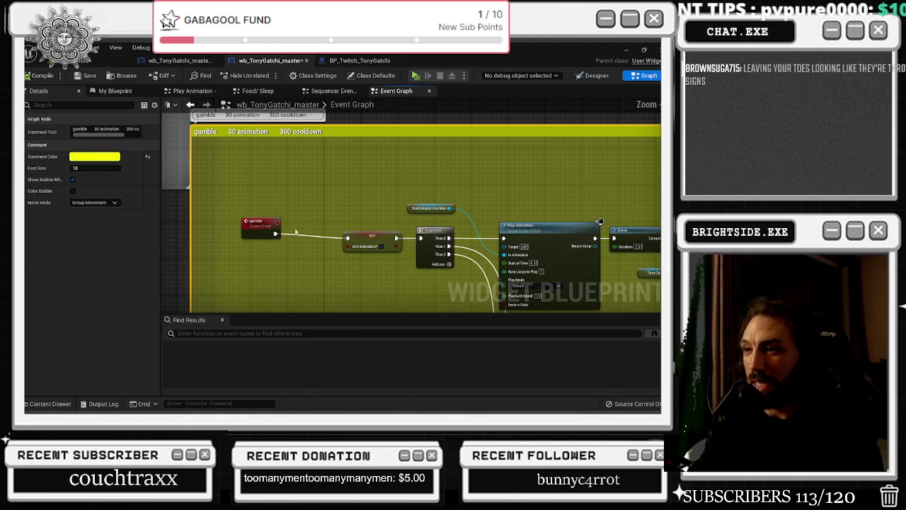
{"action": "left_click", "coordinate": [271, 236]}
{"action": "left_click", "coordinate": [389, 128]}
{"action": "scroll", "coordinate": [388, 129], "scroll_direction": "down", "scroll_amount": 4}
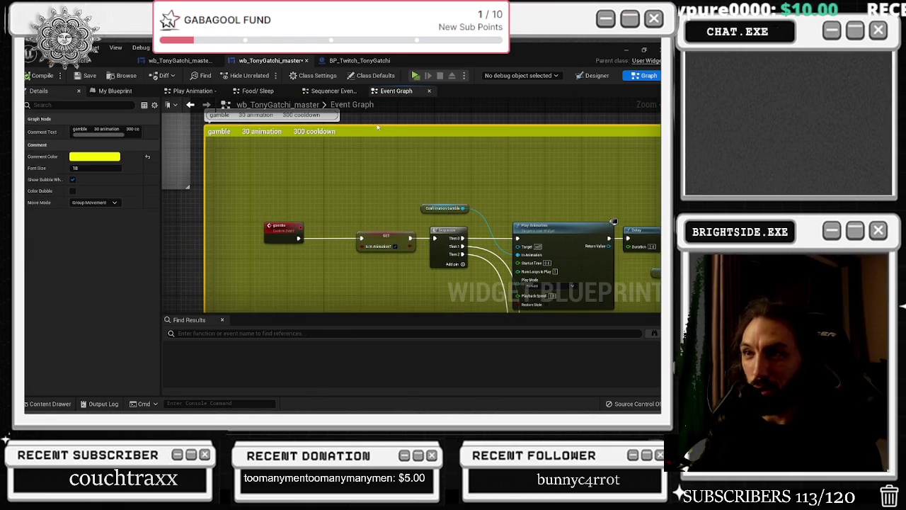
{"action": "scroll", "coordinate": [389, 129], "scroll_direction": "down", "scroll_amount": 3}
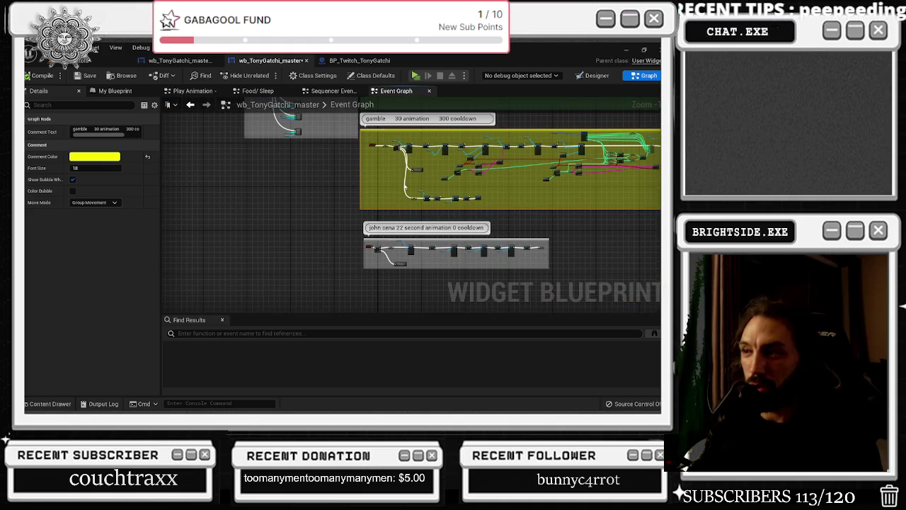
{"action": "left_click_drag", "start_coordinate": [411, 185], "coordinate": [387, 311]}
{"action": "mouse_move", "coordinate": [390, 235]}
{"action": "left_mouse_down"}
{"action": "mouse_move", "coordinate": [354, 240]}
{"action": "mouse_move", "coordinate": [303, 216]}
{"action": "mouse_move", "coordinate": [306, 209]}
{"action": "left_mouse_up"}
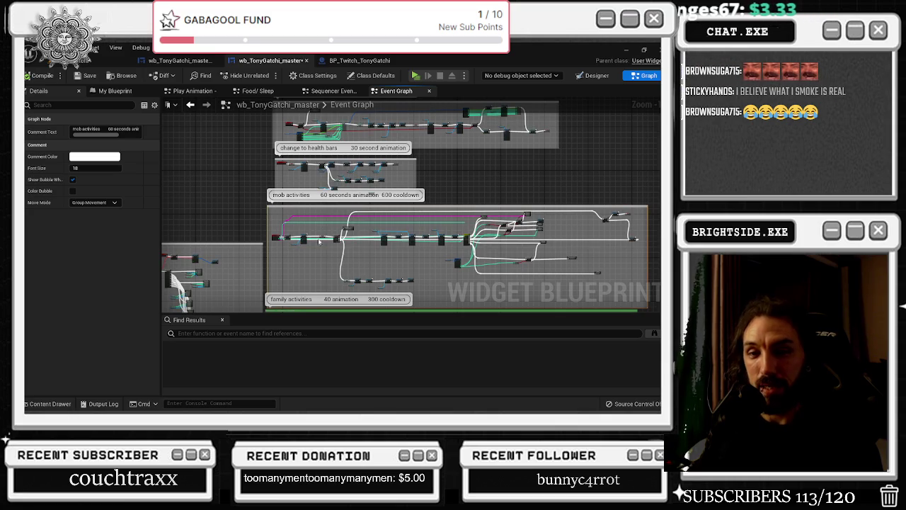
{"action": "mouse_move", "coordinate": [320, 261]}
{"action": "left_mouse_down"}
{"action": "mouse_move", "coordinate": [310, 320]}
{"action": "mouse_move", "coordinate": [304, 248]}
{"action": "left_mouse_up"}
{"action": "left_click", "coordinate": [305, 227]}
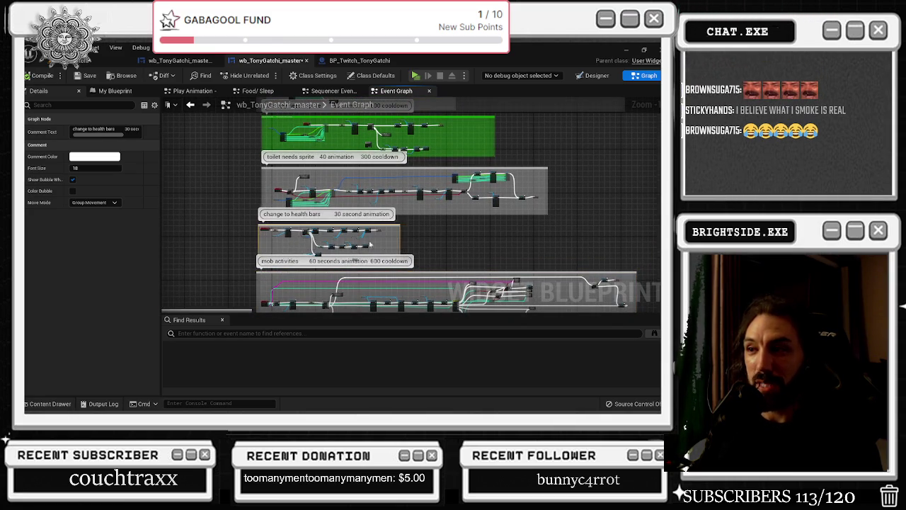
{"action": "scroll", "coordinate": [380, 240], "scroll_direction": "up", "scroll_amount": 2}
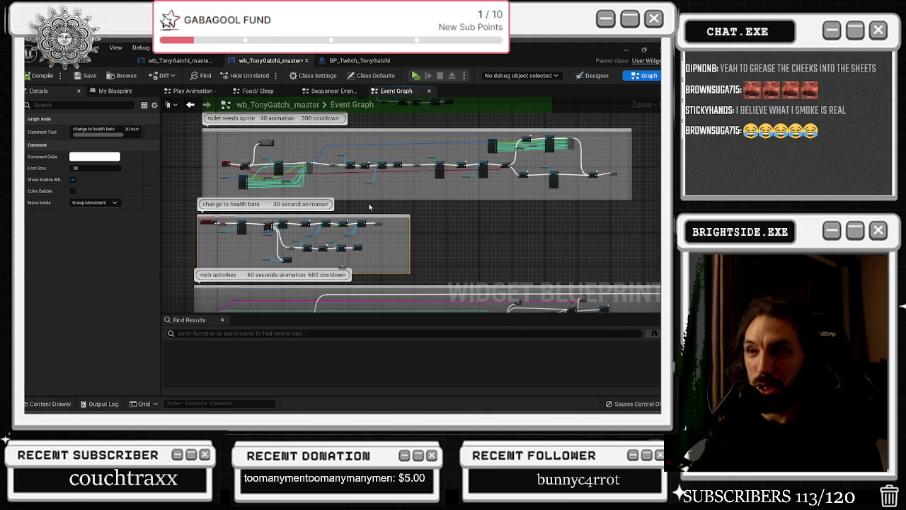
{"action": "scroll", "coordinate": [369, 210], "scroll_direction": "down", "scroll_amount": 2}
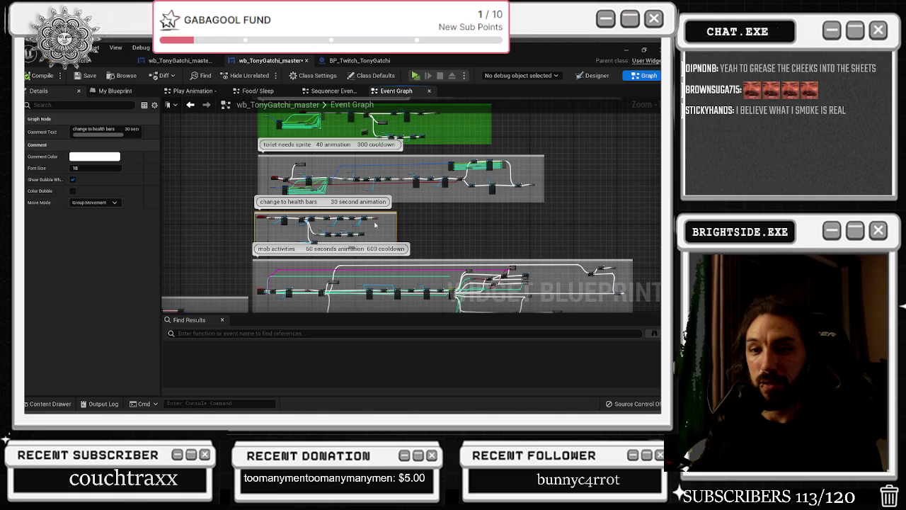
{"action": "left_click_drag", "start_coordinate": [375, 225], "coordinate": [348, 292]}
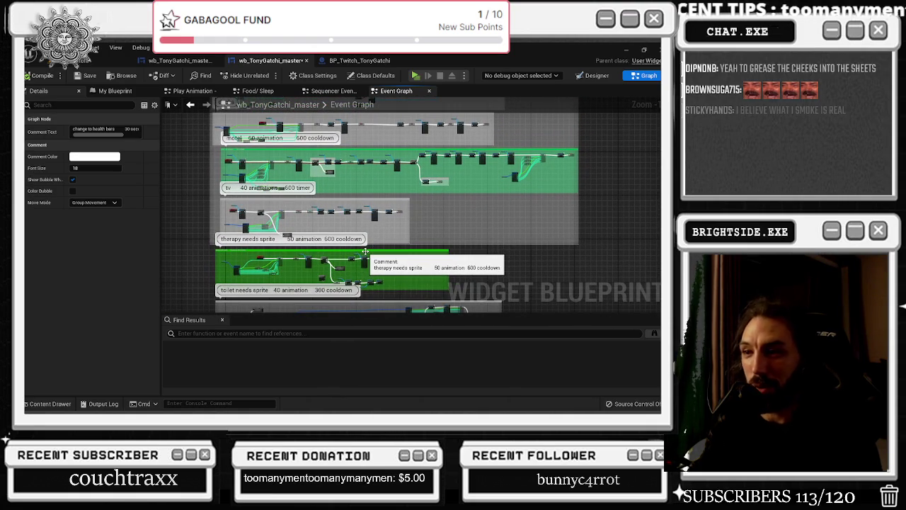
{"action": "mouse_move", "coordinate": [407, 235]}
{"action": "left_mouse_down"}
{"action": "mouse_move", "coordinate": [414, 293]}
{"action": "mouse_move", "coordinate": [365, 212]}
{"action": "mouse_move", "coordinate": [423, 99]}
{"action": "left_mouse_up"}
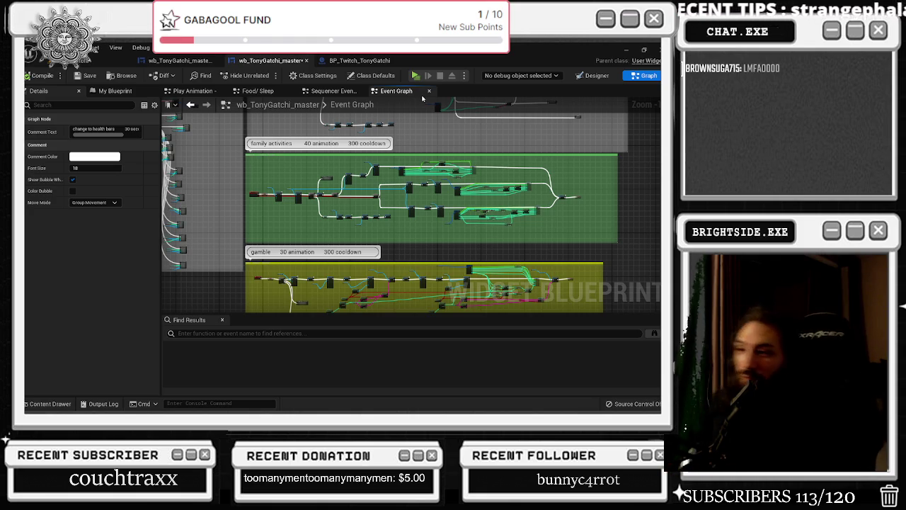
Raise the Test for Food node and place the Food Timer and Foodcooldown getters beside it.
{"action": "left_click_drag", "start_coordinate": [321, 173], "coordinate": [419, 239]}
{"action": "scroll", "coordinate": [252, 212], "scroll_direction": "up", "scroll_amount": 4}
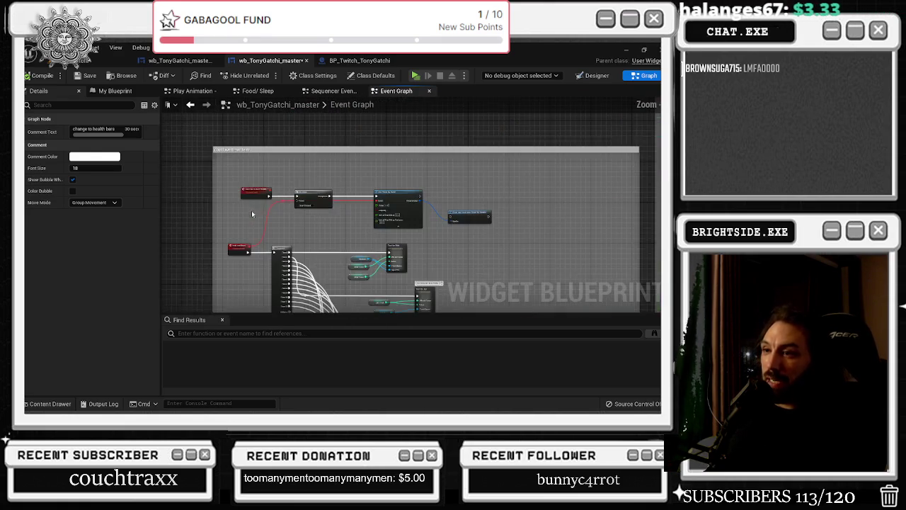
{"action": "scroll", "coordinate": [282, 207], "scroll_direction": "up", "scroll_amount": 3}
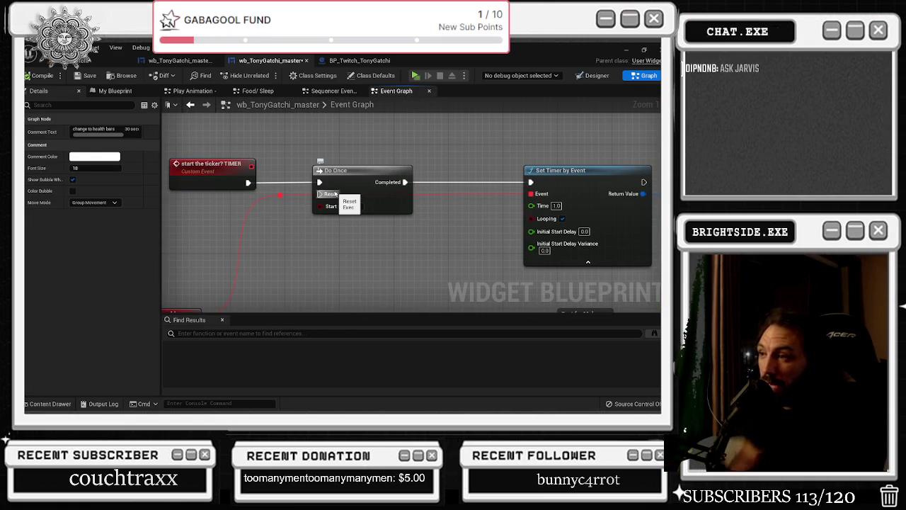
{"action": "scroll", "coordinate": [444, 215], "scroll_direction": "down", "scroll_amount": 6}
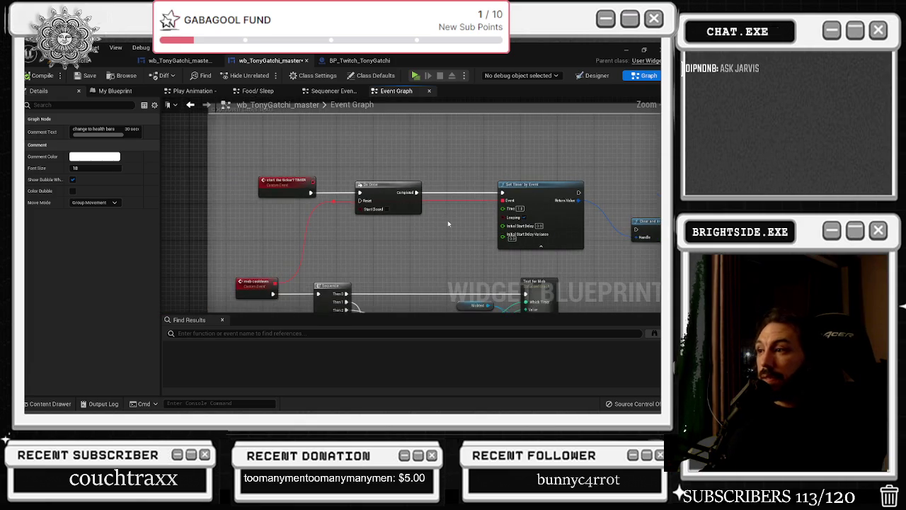
{"action": "left_click_drag", "start_coordinate": [493, 242], "coordinate": [418, 179]}
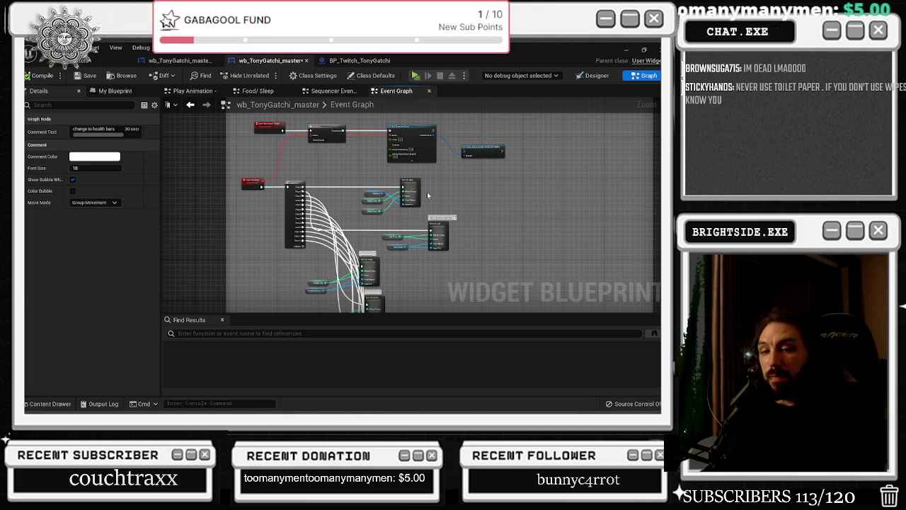
{"action": "left_click_drag", "start_coordinate": [400, 243], "coordinate": [363, 215]}
{"action": "left_click", "coordinate": [436, 173]}
{"action": "left_click_drag", "start_coordinate": [442, 177], "coordinate": [455, 169]}
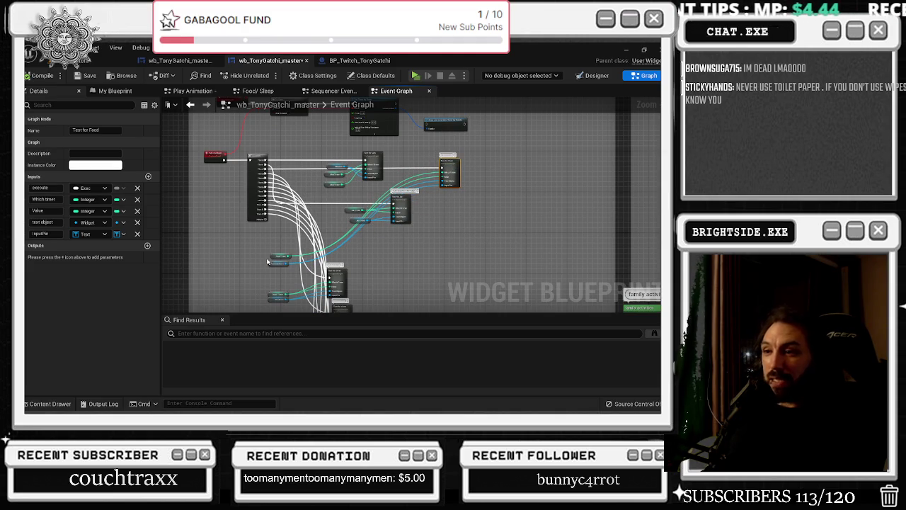
{"action": "left_click_drag", "start_coordinate": [271, 257], "coordinate": [418, 211]}
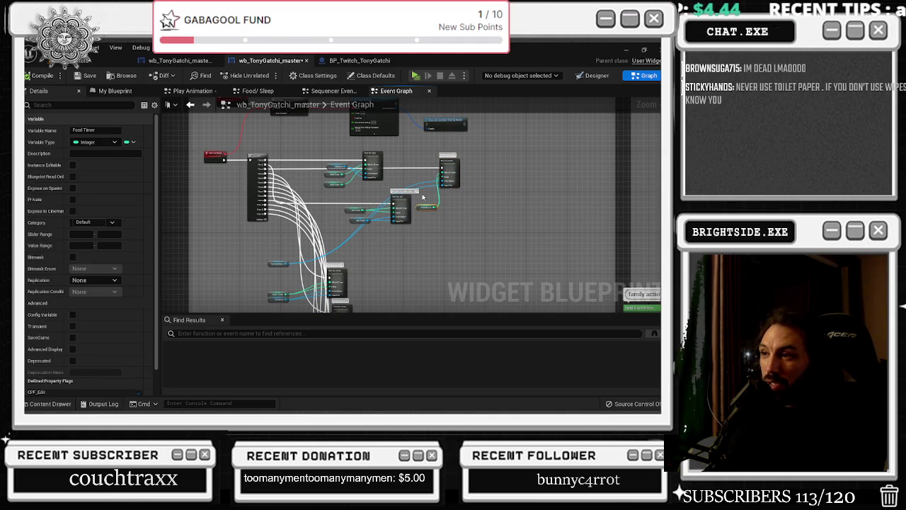
{"action": "scroll", "coordinate": [248, 281], "scroll_direction": "up", "scroll_amount": 4}
{"action": "left_click_drag", "start_coordinate": [263, 270], "coordinate": [518, 126]}
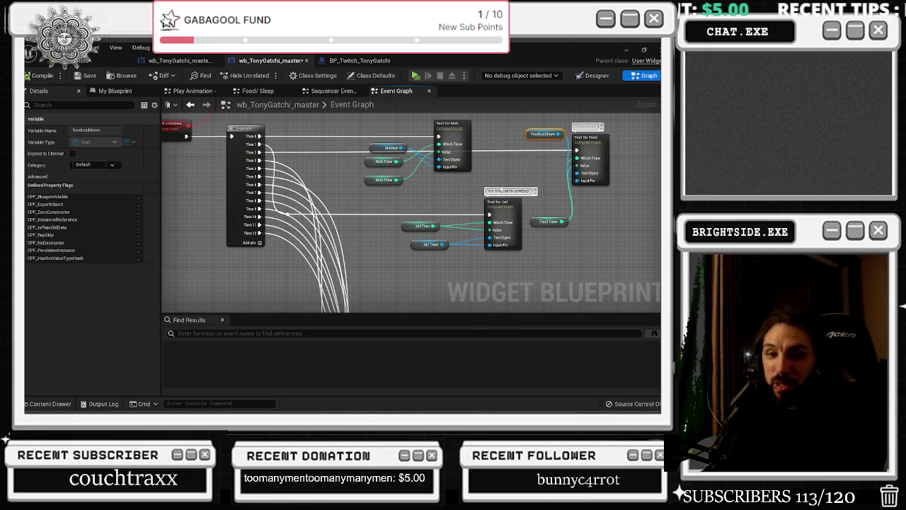
Shift the Test for Jail node group to the left.
{"action": "left_click_drag", "start_coordinate": [424, 203], "coordinate": [535, 263]}
{"action": "left_click_drag", "start_coordinate": [503, 203], "coordinate": [434, 203]}
{"action": "left_click_drag", "start_coordinate": [507, 180], "coordinate": [432, 193]}
{"action": "left_click", "coordinate": [510, 212]}
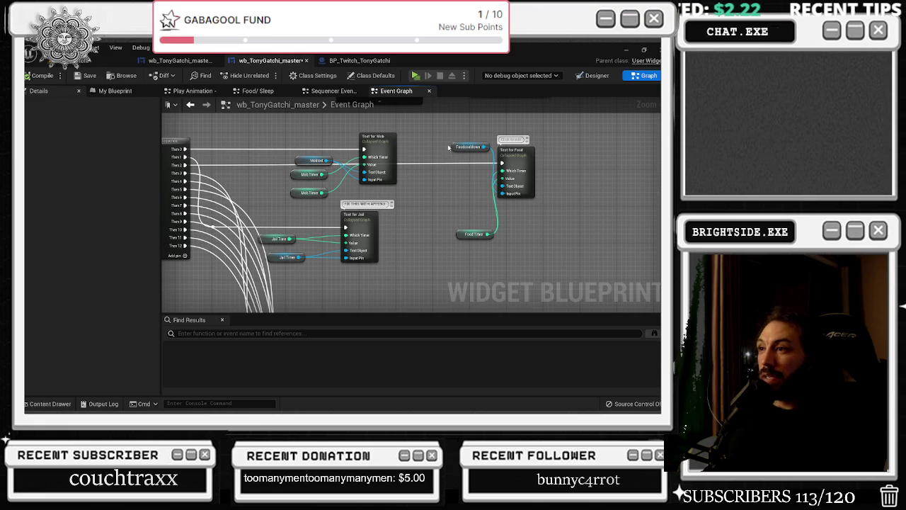
Fine-tune the Foodcooldown, Food Timer, Clear and Invalidate Timer and Test for Food positions.
{"action": "left_click_drag", "start_coordinate": [463, 146], "coordinate": [437, 138]}
{"action": "mouse_move", "coordinate": [460, 234]}
{"action": "left_mouse_down"}
{"action": "mouse_move", "coordinate": [433, 155]}
{"action": "mouse_move", "coordinate": [390, 260]}
{"action": "left_mouse_up"}
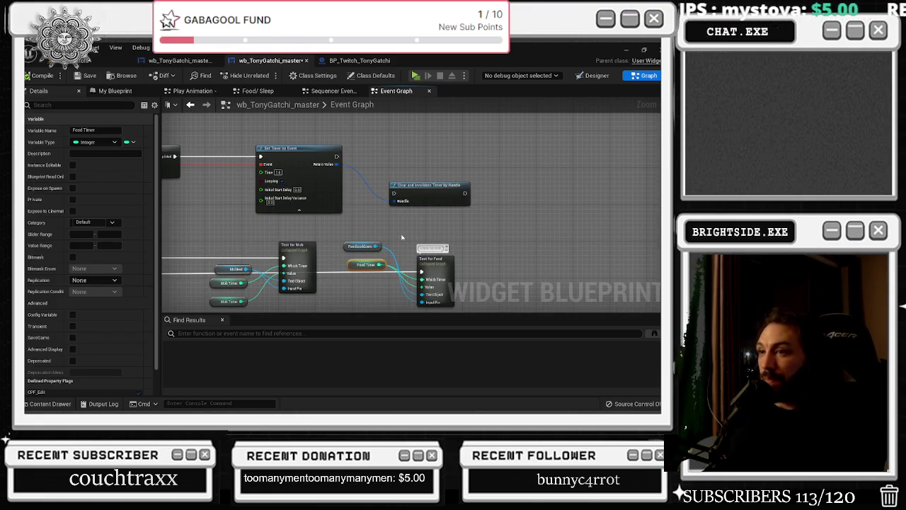
{"action": "mouse_move", "coordinate": [408, 195]}
{"action": "left_mouse_down"}
{"action": "mouse_move", "coordinate": [386, 183]}
{"action": "mouse_move", "coordinate": [391, 158]}
{"action": "left_mouse_up"}
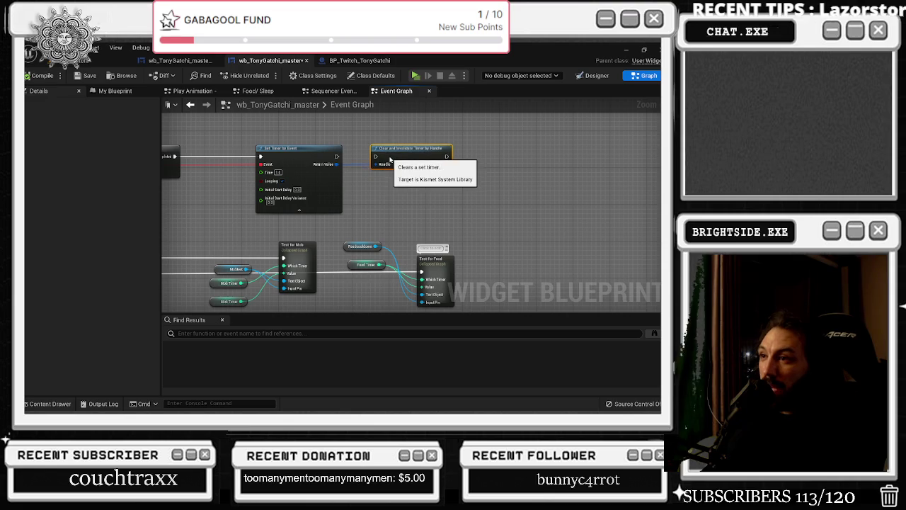
{"action": "scroll", "coordinate": [372, 200], "scroll_direction": "down", "scroll_amount": 5}
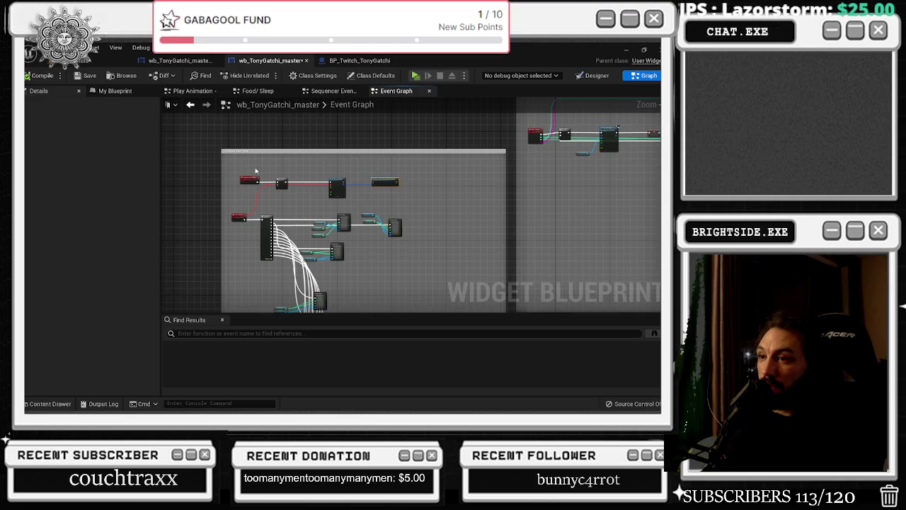
{"action": "left_click_drag", "start_coordinate": [276, 177], "coordinate": [398, 196]}
{"action": "mouse_move", "coordinate": [339, 189]}
{"action": "left_mouse_down"}
{"action": "mouse_move", "coordinate": [354, 178]}
{"action": "mouse_move", "coordinate": [418, 177]}
{"action": "mouse_move", "coordinate": [335, 173]}
{"action": "left_mouse_up"}
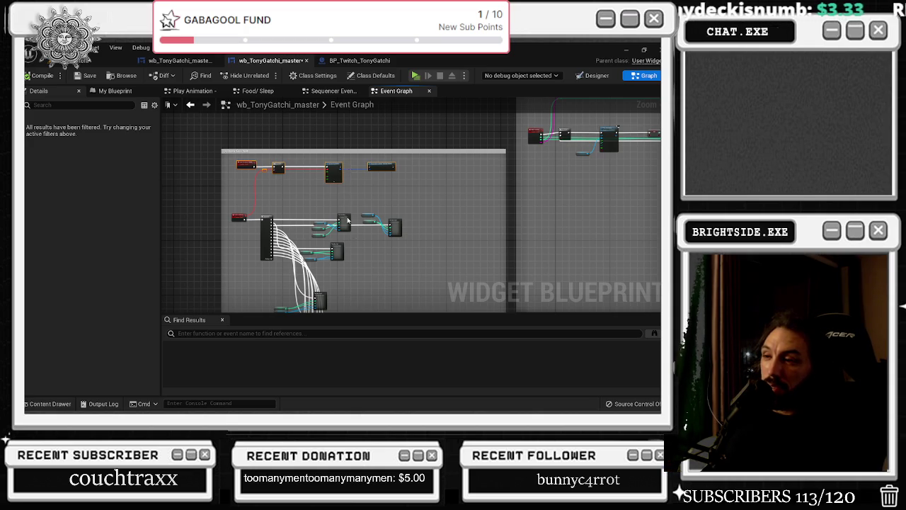
{"action": "scroll", "coordinate": [367, 246], "scroll_direction": "up", "scroll_amount": 5}
{"action": "left_click_drag", "start_coordinate": [388, 174], "coordinate": [382, 167]}
{"action": "left_click_drag", "start_coordinate": [478, 170], "coordinate": [472, 170]}
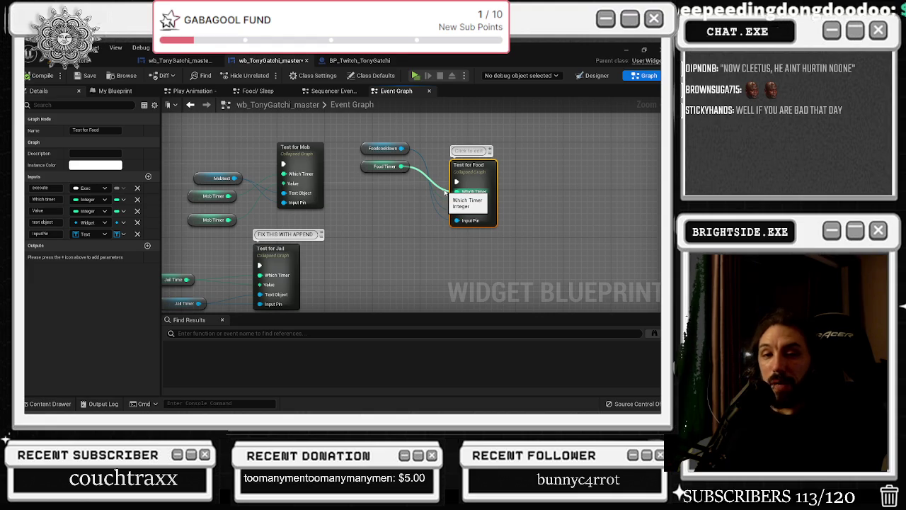
Wire the Food Timer getter into Test for Food's Which Timer input.
{"action": "left_click_drag", "start_coordinate": [443, 191], "coordinate": [454, 191]}
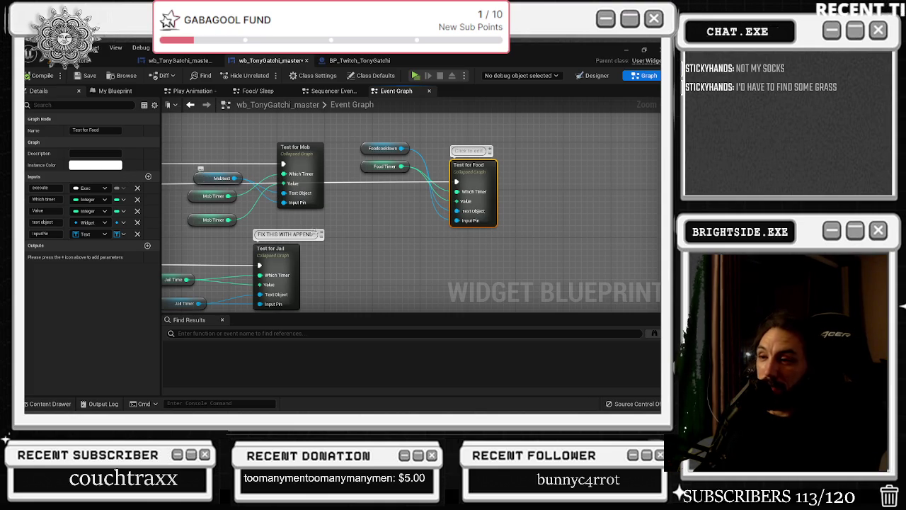
{"action": "scroll", "coordinate": [424, 234], "scroll_direction": "down", "scroll_amount": 5}
{"action": "scroll", "coordinate": [427, 221], "scroll_direction": "up", "scroll_amount": 4}
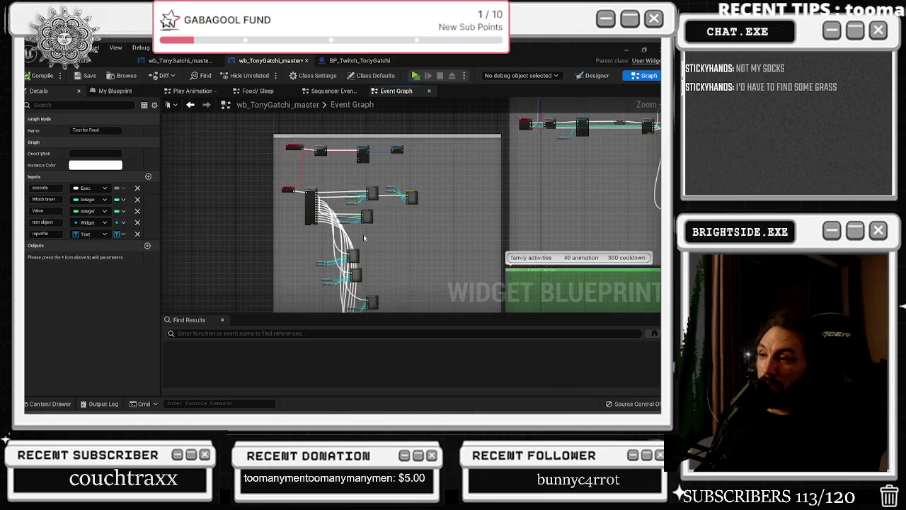
Move the lower collapsed test nodes and their getters up the graph, closer together.
{"action": "left_click_drag", "start_coordinate": [279, 281], "coordinate": [291, 266]}
{"action": "mouse_move", "coordinate": [352, 260]}
{"action": "left_mouse_down"}
{"action": "mouse_move", "coordinate": [489, 256]}
{"action": "mouse_move", "coordinate": [536, 212]}
{"action": "mouse_move", "coordinate": [545, 160]}
{"action": "left_mouse_up"}
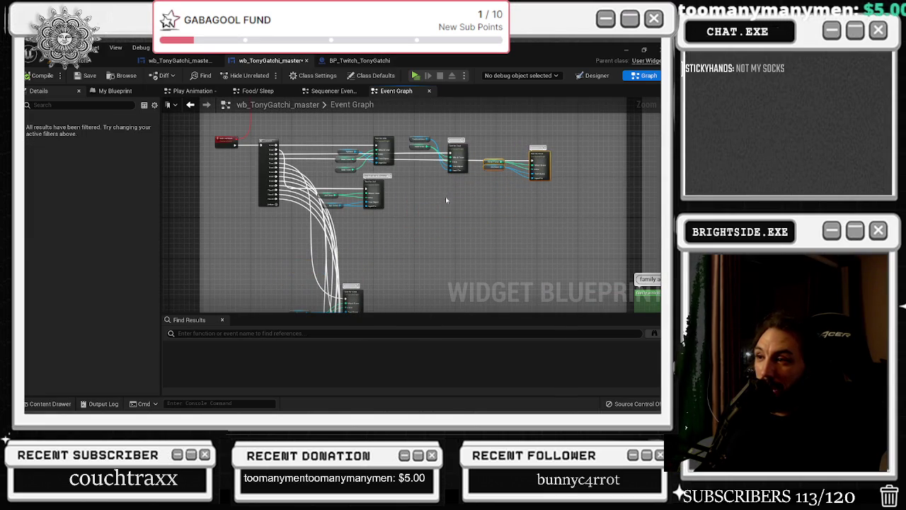
{"action": "left_click_drag", "start_coordinate": [455, 188], "coordinate": [416, 155]}
{"action": "mouse_move", "coordinate": [276, 230]}
{"action": "left_mouse_down"}
{"action": "mouse_move", "coordinate": [350, 263]}
{"action": "mouse_move", "coordinate": [374, 217]}
{"action": "mouse_move", "coordinate": [439, 163]}
{"action": "mouse_move", "coordinate": [463, 113]}
{"action": "left_mouse_up"}
{"action": "mouse_move", "coordinate": [421, 169]}
{"action": "left_mouse_down"}
{"action": "mouse_move", "coordinate": [524, 134]}
{"action": "mouse_move", "coordinate": [590, 142]}
{"action": "left_mouse_up"}
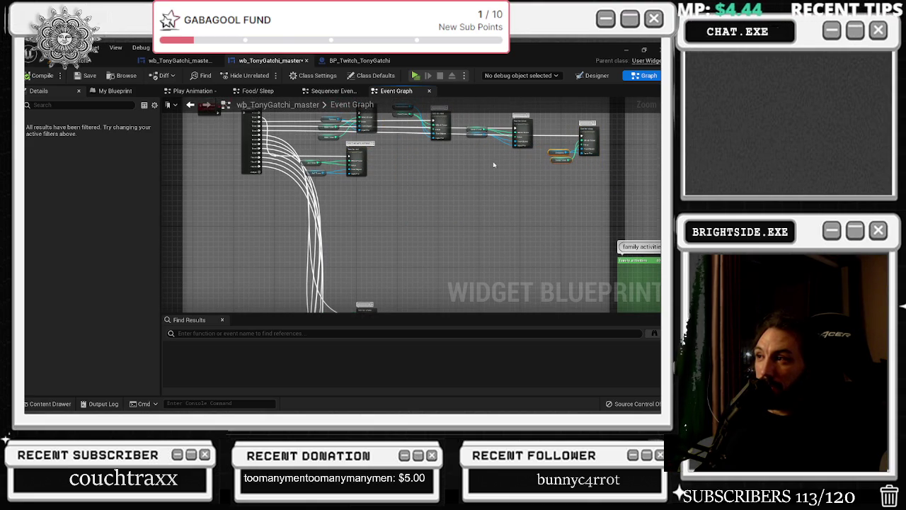
{"action": "left_click_drag", "start_coordinate": [414, 210], "coordinate": [434, 152]}
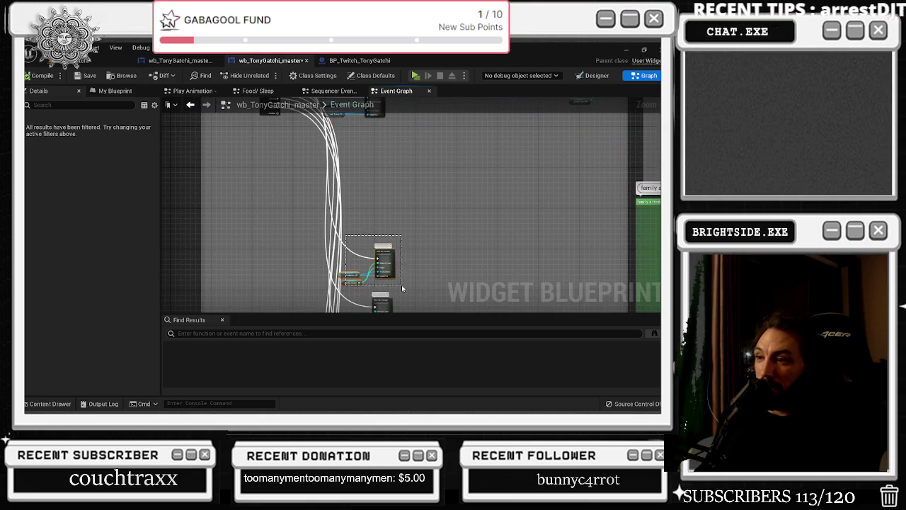
{"action": "left_click_drag", "start_coordinate": [382, 284], "coordinate": [390, 306]}
{"action": "mouse_move", "coordinate": [456, 105]}
{"action": "left_mouse_down"}
{"action": "mouse_move", "coordinate": [393, 170]}
{"action": "mouse_move", "coordinate": [363, 170]}
{"action": "mouse_move", "coordinate": [346, 149]}
{"action": "mouse_move", "coordinate": [329, 180]}
{"action": "mouse_move", "coordinate": [340, 199]}
{"action": "mouse_move", "coordinate": [361, 200]}
{"action": "mouse_move", "coordinate": [363, 273]}
{"action": "left_mouse_up"}
{"action": "left_click", "coordinate": [319, 156]}
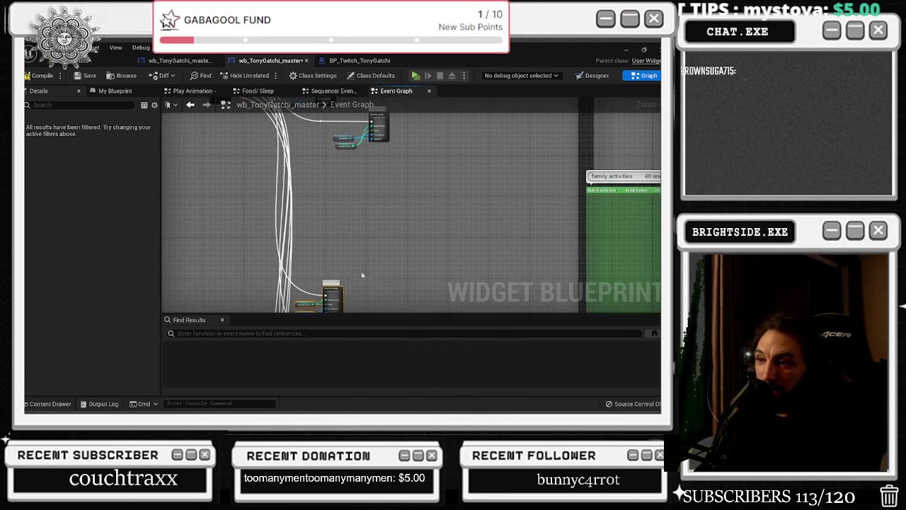
{"action": "scroll", "coordinate": [364, 298], "scroll_direction": "down", "scroll_amount": 3}
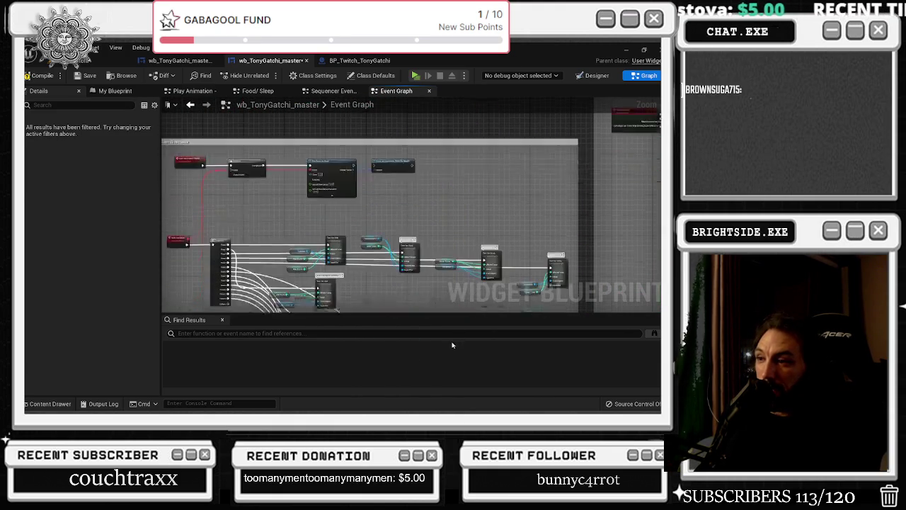
{"action": "left_click_drag", "start_coordinate": [459, 275], "coordinate": [454, 278]}
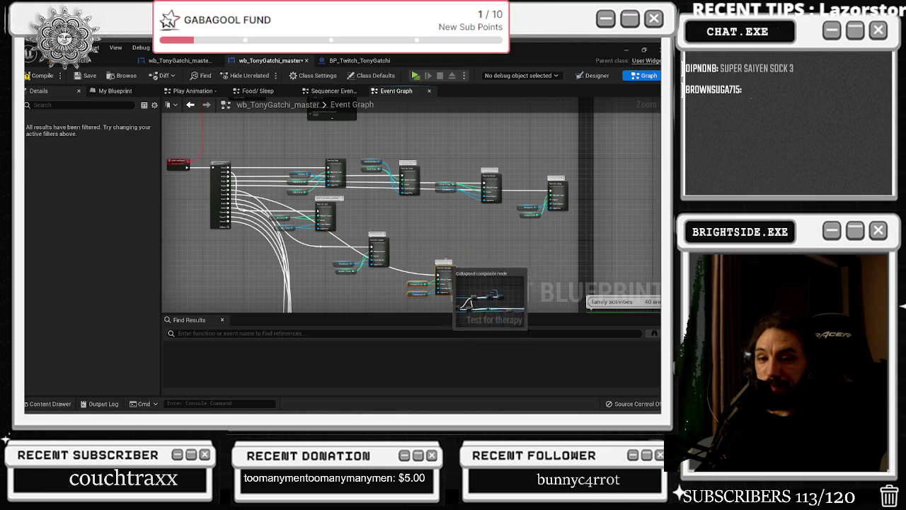
{"action": "left_click", "coordinate": [261, 198]}
{"action": "mouse_move", "coordinate": [259, 197]}
{"action": "left_mouse_down"}
{"action": "mouse_move", "coordinate": [244, 241]}
{"action": "mouse_move", "coordinate": [250, 286]}
{"action": "mouse_move", "coordinate": [415, 142]}
{"action": "mouse_move", "coordinate": [409, 200]}
{"action": "left_mouse_up"}
{"action": "scroll", "coordinate": [340, 205], "scroll_direction": "down", "scroll_amount": 2}
{"action": "scroll", "coordinate": [409, 201], "scroll_direction": "down", "scroll_amount": 1}
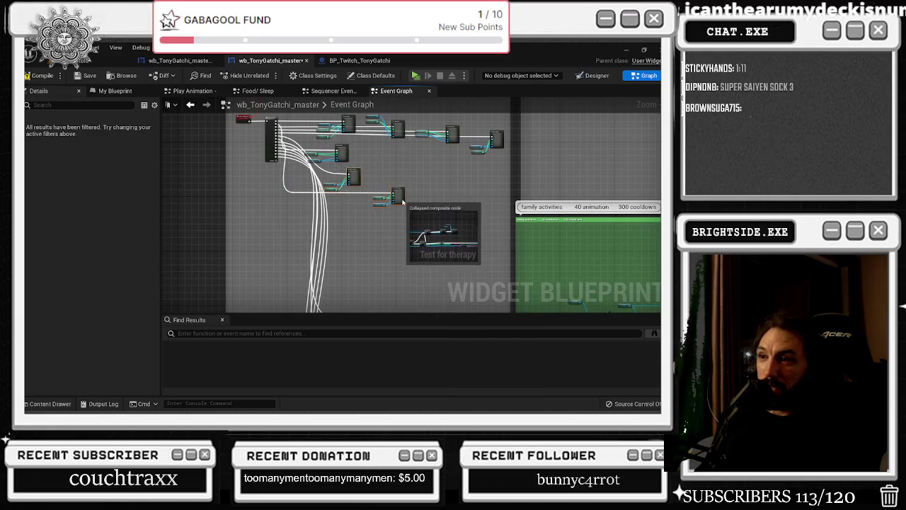
{"action": "scroll", "coordinate": [392, 189], "scroll_direction": "up", "scroll_amount": 1}
{"action": "scroll", "coordinate": [392, 189], "scroll_direction": "up", "scroll_amount": 1}
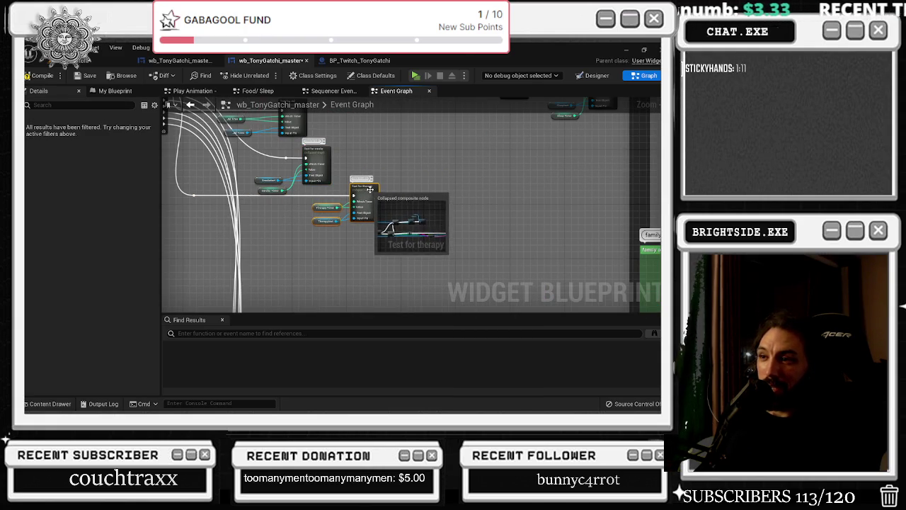
{"action": "scroll", "coordinate": [370, 205], "scroll_direction": "down", "scroll_amount": 1}
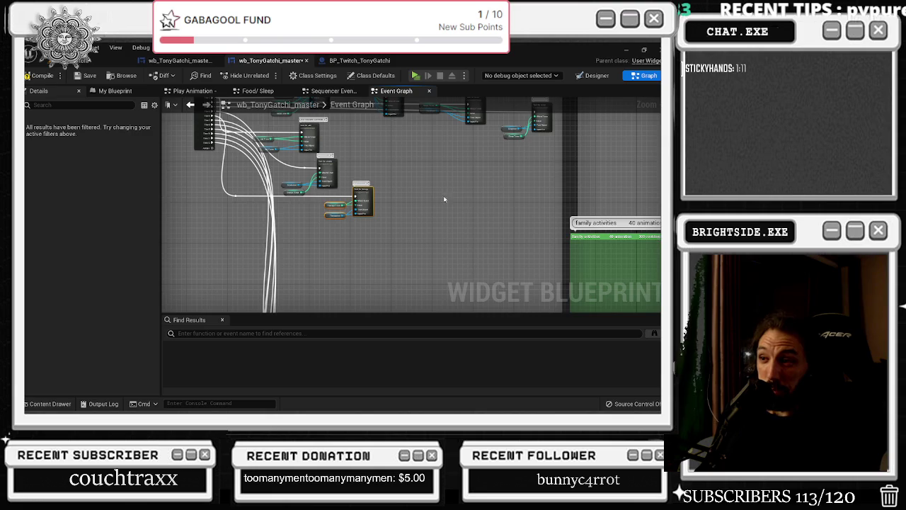
{"action": "left_click_drag", "start_coordinate": [441, 193], "coordinate": [468, 187]}
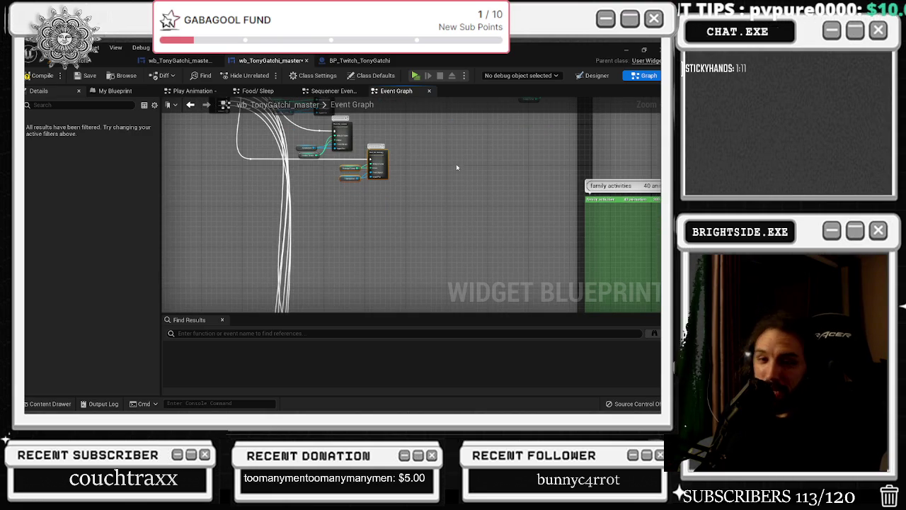
{"action": "scroll", "coordinate": [453, 170], "scroll_direction": "up", "scroll_amount": 2}
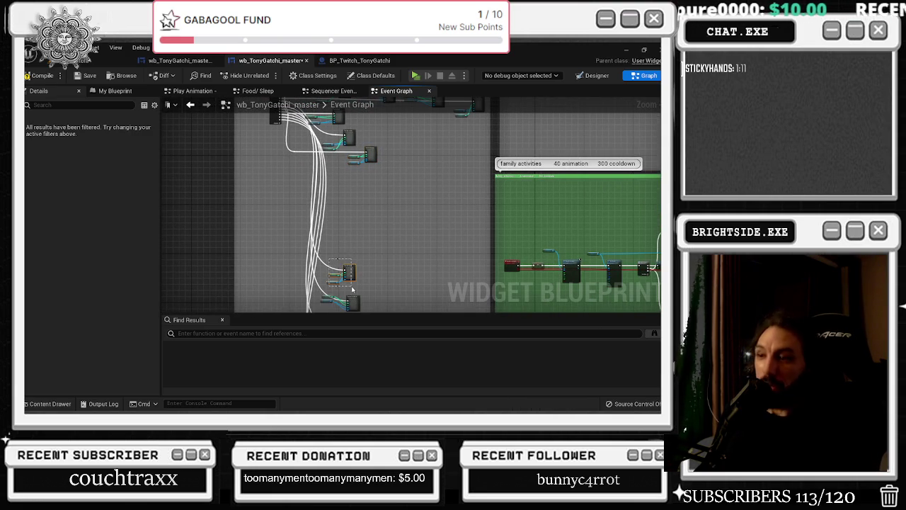
{"action": "mouse_move", "coordinate": [350, 278]}
{"action": "left_mouse_down"}
{"action": "mouse_move", "coordinate": [354, 132]}
{"action": "mouse_move", "coordinate": [410, 146]}
{"action": "mouse_move", "coordinate": [357, 183]}
{"action": "mouse_move", "coordinate": [367, 206]}
{"action": "mouse_move", "coordinate": [352, 239]}
{"action": "mouse_move", "coordinate": [427, 162]}
{"action": "mouse_move", "coordinate": [456, 172]}
{"action": "left_mouse_up"}
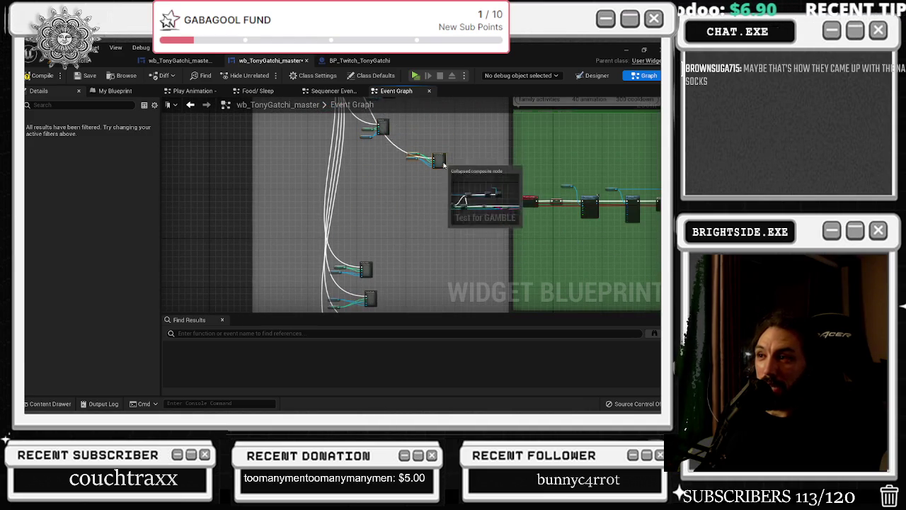
{"action": "scroll", "coordinate": [448, 222], "scroll_direction": "down", "scroll_amount": 2}
{"action": "mouse_move", "coordinate": [382, 198]}
{"action": "left_mouse_down"}
{"action": "mouse_move", "coordinate": [363, 241]}
{"action": "mouse_move", "coordinate": [347, 251]}
{"action": "left_mouse_up"}
{"action": "left_click_drag", "start_coordinate": [450, 249], "coordinate": [418, 251]}
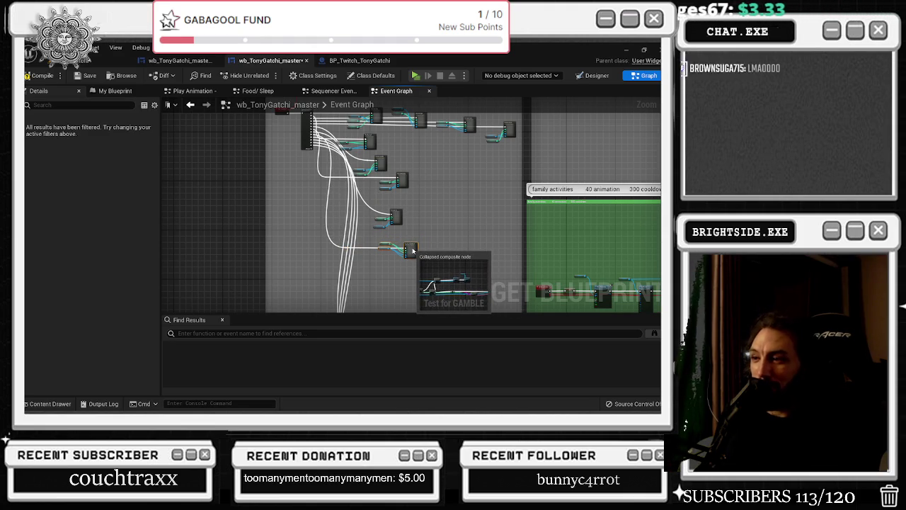
{"action": "mouse_move", "coordinate": [411, 250]}
{"action": "left_mouse_down"}
{"action": "mouse_move", "coordinate": [418, 241]}
{"action": "mouse_move", "coordinate": [394, 241]}
{"action": "left_mouse_up"}
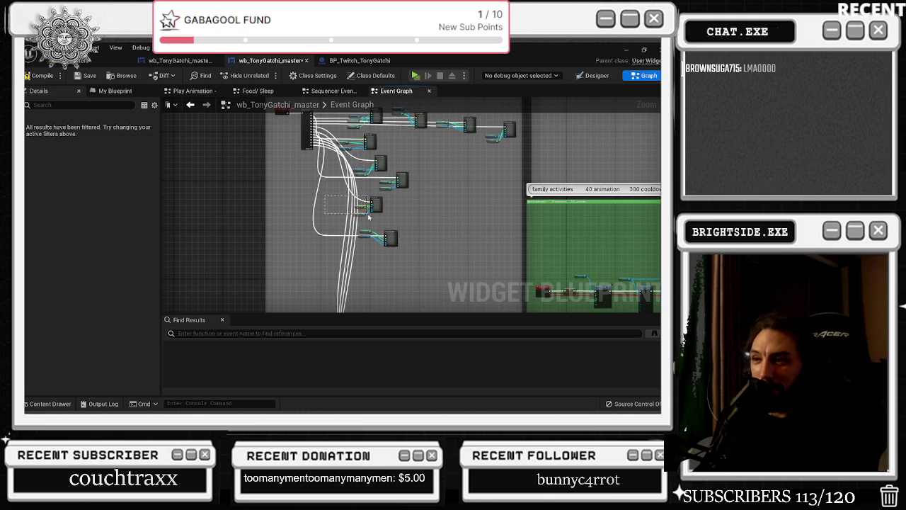
{"action": "scroll", "coordinate": [364, 203], "scroll_direction": "up", "scroll_amount": 1}
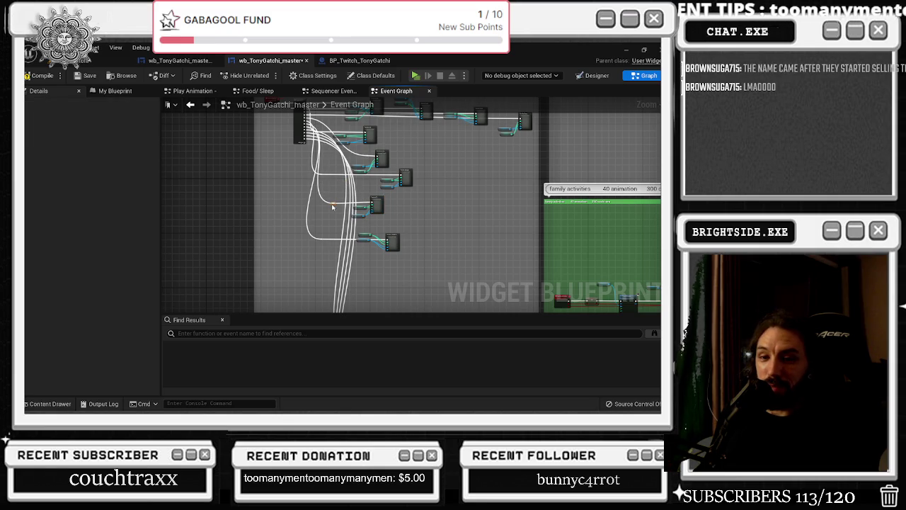
{"action": "left_click_drag", "start_coordinate": [386, 213], "coordinate": [349, 197]}
{"action": "left_click", "coordinate": [354, 227]}
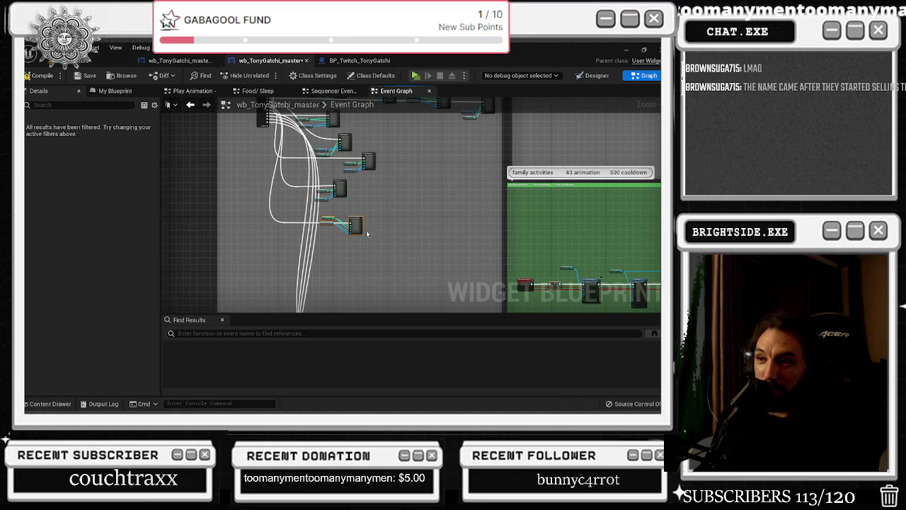
{"action": "left_click_drag", "start_coordinate": [360, 229], "coordinate": [390, 135]}
{"action": "scroll", "coordinate": [383, 137], "scroll_direction": "down", "scroll_amount": 1}
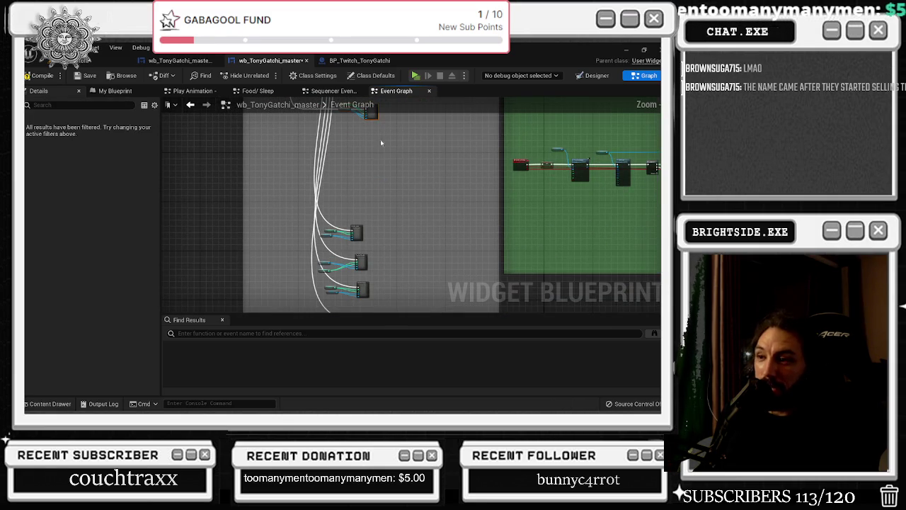
{"action": "scroll", "coordinate": [329, 213], "scroll_direction": "down", "scroll_amount": 2}
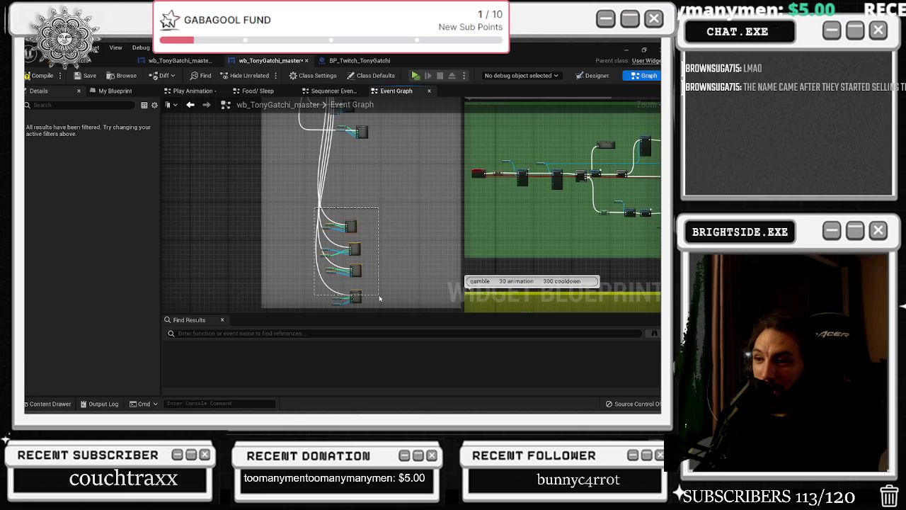
{"action": "mouse_move", "coordinate": [380, 304]}
{"action": "left_mouse_down"}
{"action": "mouse_move", "coordinate": [384, 273]}
{"action": "mouse_move", "coordinate": [362, 303]}
{"action": "left_mouse_up"}
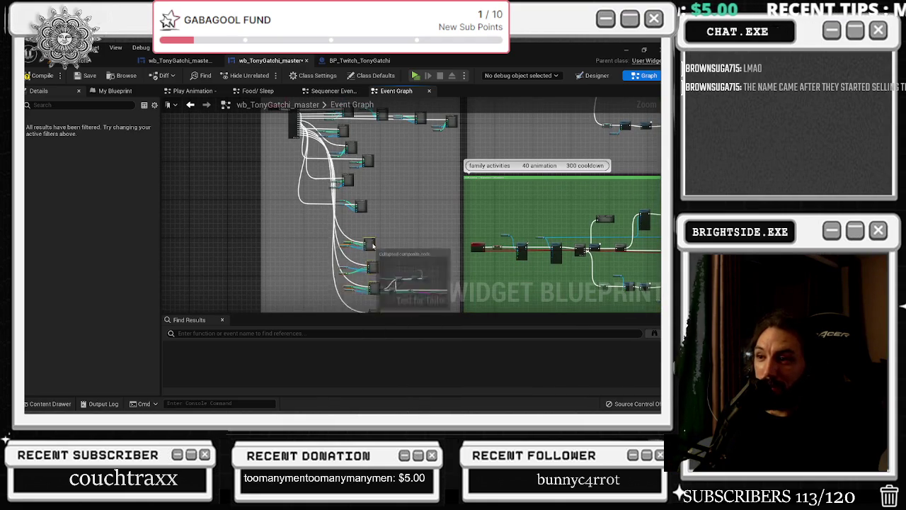
{"action": "left_click_drag", "start_coordinate": [362, 232], "coordinate": [345, 227]}
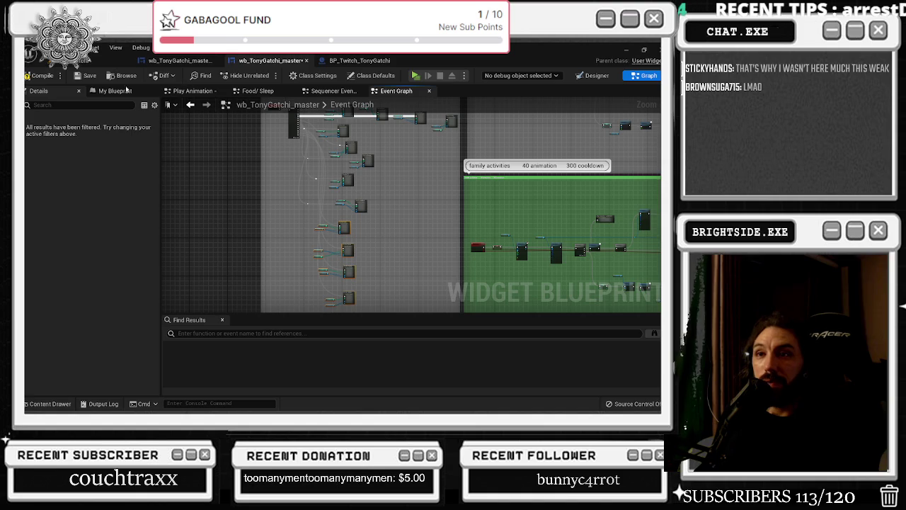
{"action": "scroll", "coordinate": [391, 162], "scroll_direction": "down", "scroll_amount": 2}
{"action": "mouse_move", "coordinate": [394, 161]}
{"action": "left_mouse_down"}
{"action": "mouse_move", "coordinate": [615, 271]}
{"action": "mouse_move", "coordinate": [611, 289]}
{"action": "left_mouse_up"}
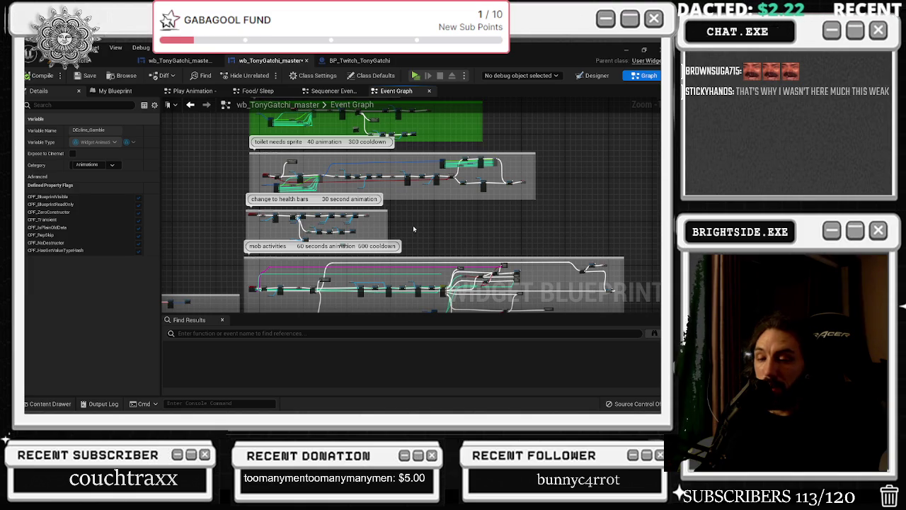
Space out the Idle event, Sequence and animations for IDLE nodes to open a gap after the Branch.
{"action": "left_click_drag", "start_coordinate": [361, 237], "coordinate": [400, 131]}
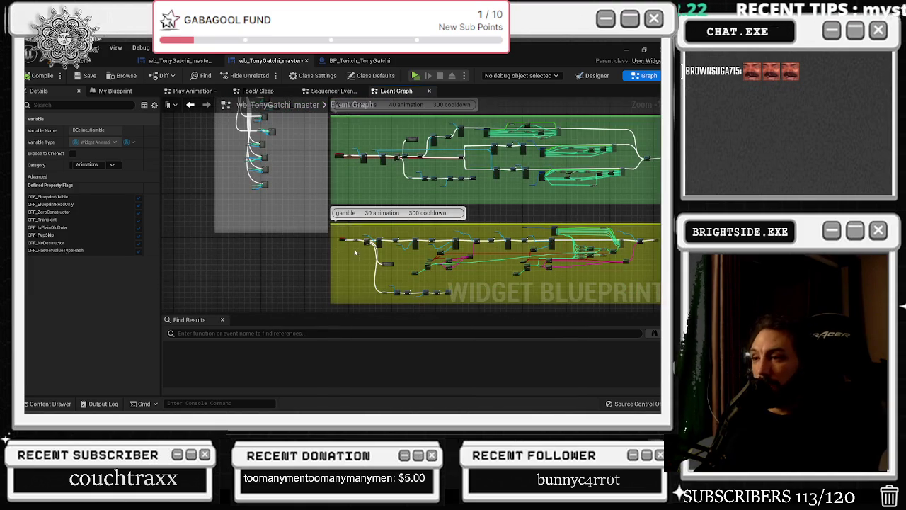
{"action": "left_click_drag", "start_coordinate": [322, 218], "coordinate": [346, 277]}
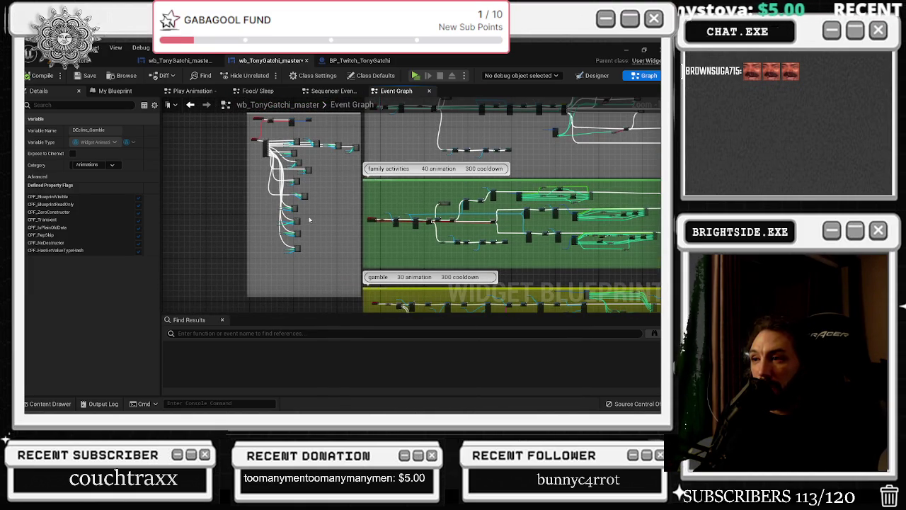
{"action": "scroll", "coordinate": [310, 220], "scroll_direction": "down", "scroll_amount": 5}
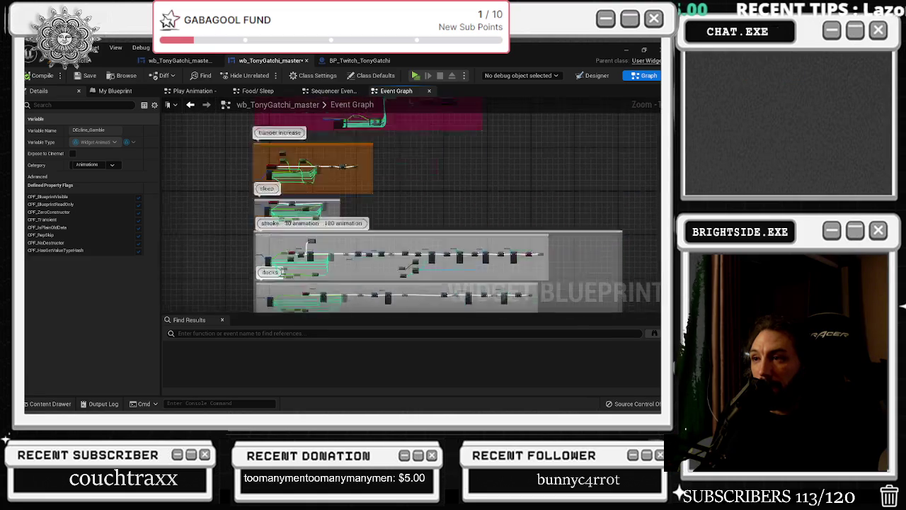
{"action": "scroll", "coordinate": [234, 223], "scroll_direction": "up", "scroll_amount": 5}
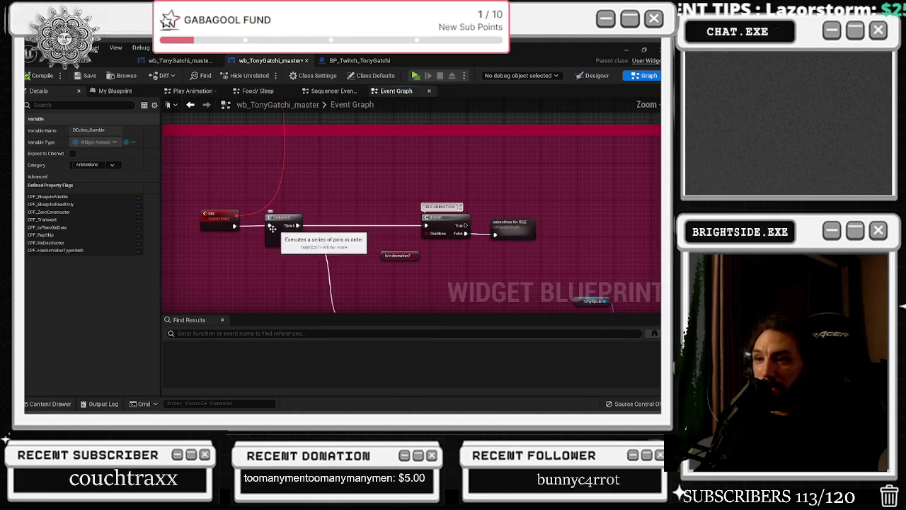
{"action": "left_click_drag", "start_coordinate": [216, 223], "coordinate": [201, 224]}
{"action": "left_click_drag", "start_coordinate": [286, 218], "coordinate": [294, 218]}
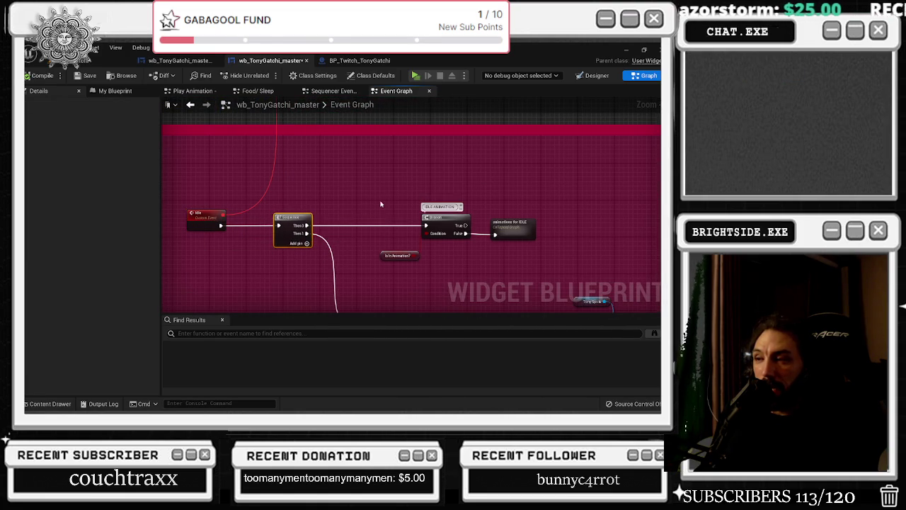
{"action": "left_click_drag", "start_coordinate": [352, 210], "coordinate": [502, 263]}
{"action": "left_click", "coordinate": [528, 212]}
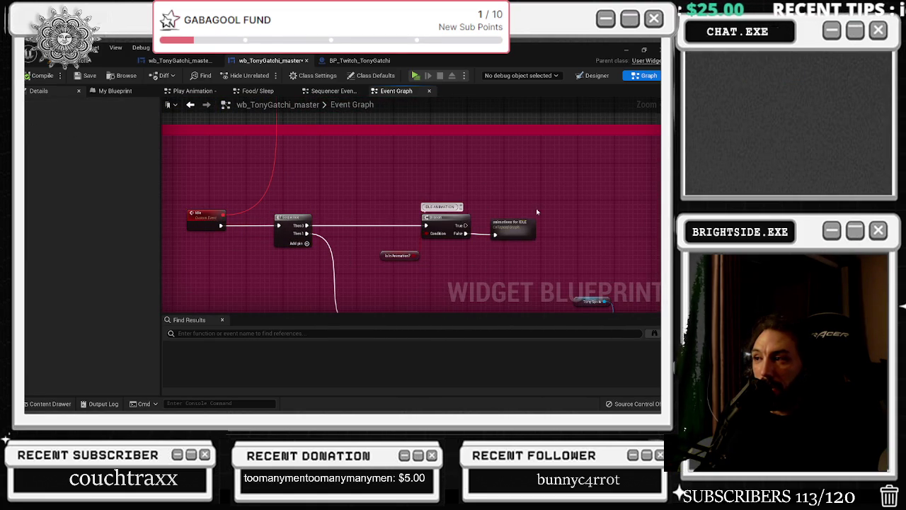
{"action": "left_click_drag", "start_coordinate": [530, 227], "coordinate": [556, 228]}
{"action": "mouse_move", "coordinate": [404, 209]}
{"action": "left_mouse_down"}
{"action": "mouse_move", "coordinate": [476, 270]}
{"action": "mouse_move", "coordinate": [479, 280]}
{"action": "mouse_move", "coordinate": [448, 285]}
{"action": "left_mouse_up"}
{"action": "mouse_move", "coordinate": [427, 222]}
{"action": "left_mouse_down"}
{"action": "mouse_move", "coordinate": [408, 170]}
{"action": "mouse_move", "coordinate": [437, 223]}
{"action": "mouse_move", "coordinate": [423, 228]}
{"action": "mouse_move", "coordinate": [423, 211]}
{"action": "mouse_move", "coordinate": [423, 229]}
{"action": "mouse_move", "coordinate": [437, 201]}
{"action": "mouse_move", "coordinate": [388, 214]}
{"action": "left_mouse_up"}
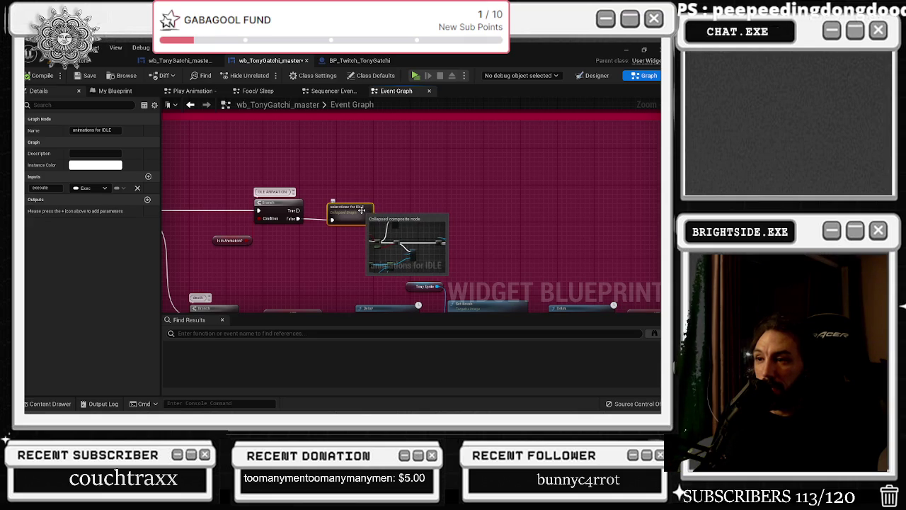
{"action": "mouse_move", "coordinate": [361, 210]}
{"action": "left_mouse_down"}
{"action": "mouse_move", "coordinate": [488, 210]}
{"action": "mouse_move", "coordinate": [463, 210]}
{"action": "left_mouse_up"}
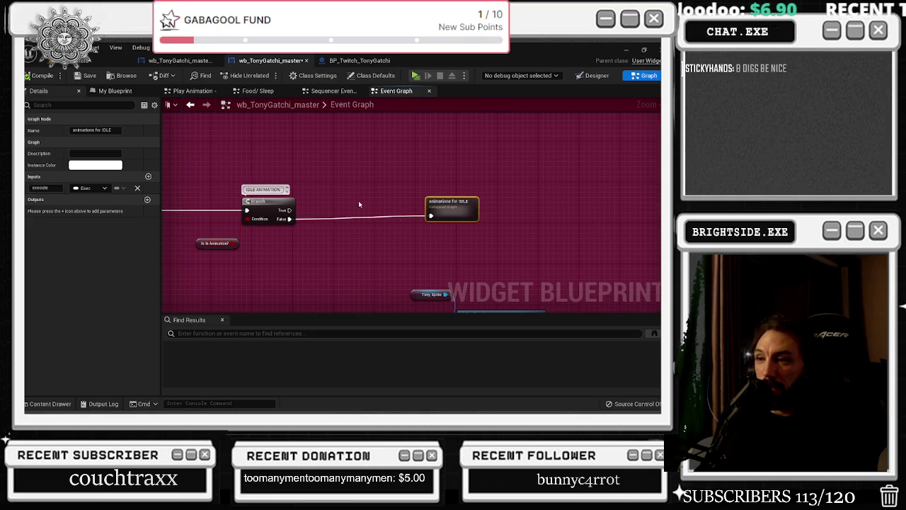
Paste a new Branch fed by the first Branch's False, with its False running animations for IDLE.
{"action": "key", "text": "ctrl+v"}
{"action": "mouse_move", "coordinate": [290, 218]}
{"action": "left_mouse_down"}
{"action": "mouse_move", "coordinate": [353, 224]}
{"action": "mouse_move", "coordinate": [350, 216]}
{"action": "left_mouse_up"}
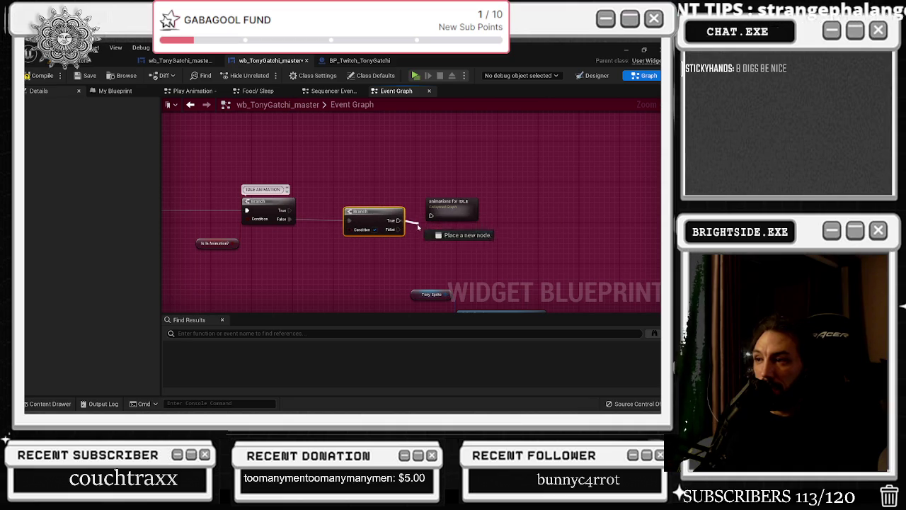
{"action": "left_click_drag", "start_coordinate": [398, 220], "coordinate": [493, 212]}
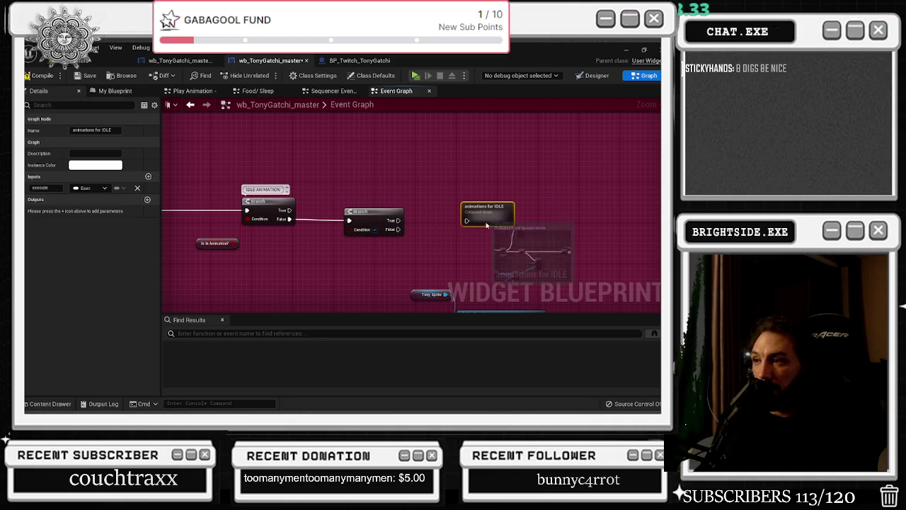
{"action": "mouse_move", "coordinate": [399, 229]}
{"action": "left_mouse_down"}
{"action": "mouse_move", "coordinate": [477, 246]}
{"action": "mouse_move", "coordinate": [485, 232]}
{"action": "mouse_move", "coordinate": [516, 226]}
{"action": "left_mouse_up"}
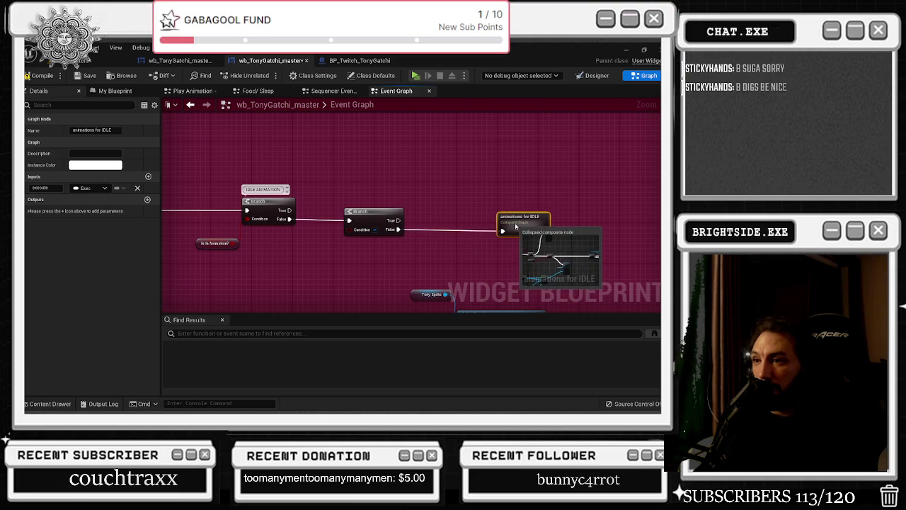
{"action": "left_click_drag", "start_coordinate": [334, 244], "coordinate": [416, 234]}
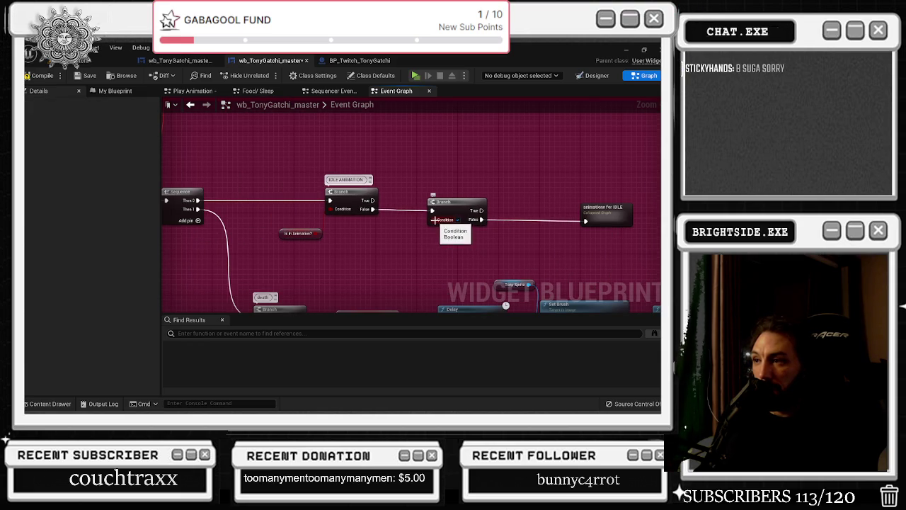
Promote the new Branch's Condition to a boolean variable named Has Backlog?
{"action": "right_click", "coordinate": [433, 220]}
{"action": "left_click", "coordinate": [453, 235]}
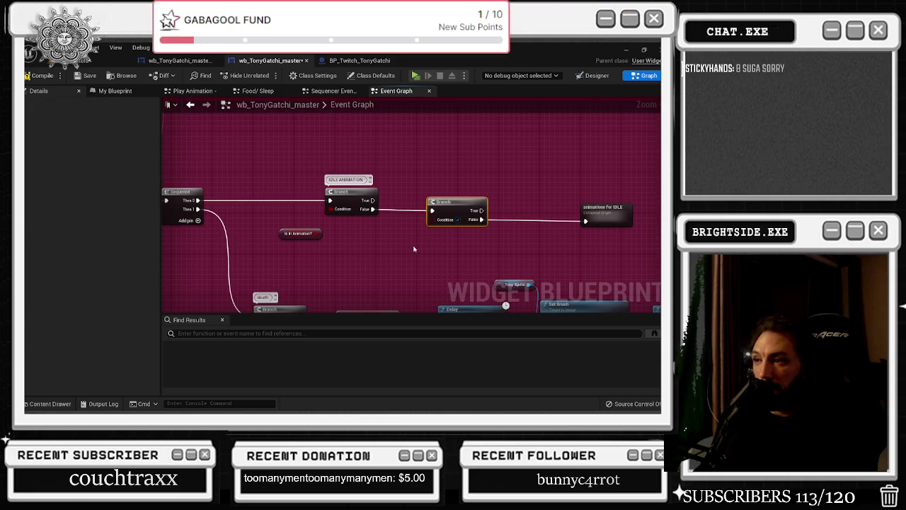
{"action": "left_click", "coordinate": [71, 130]}
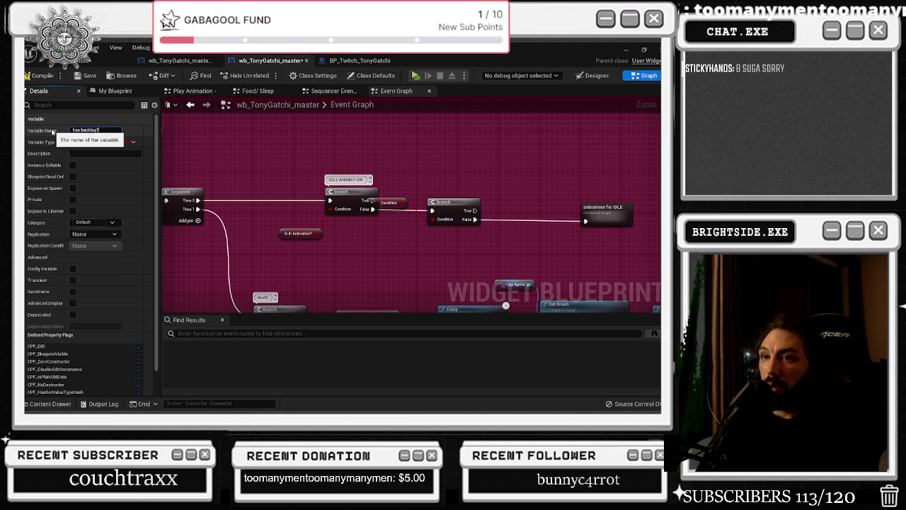
{"action": "key", "text": "Return"}
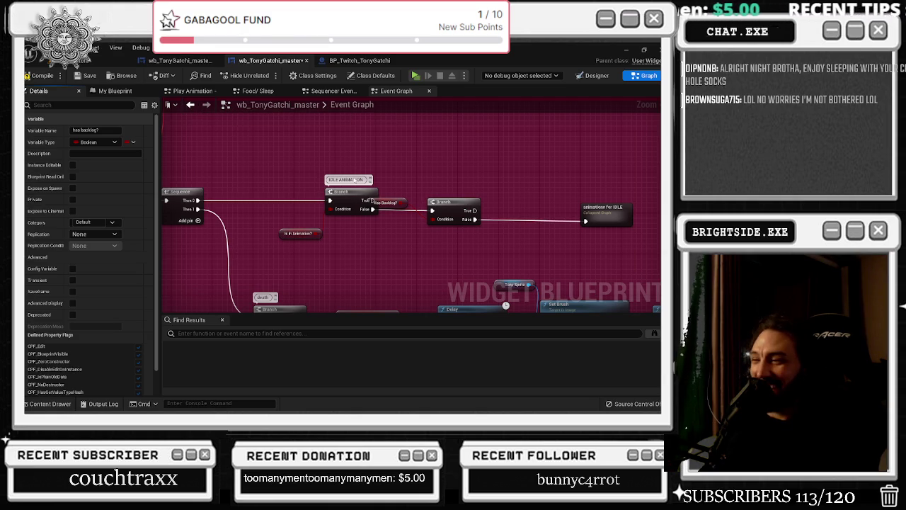
Place the Has Backlog? getter above the Branch and shift the Branch and animations for IDLE right.
{"action": "left_click_drag", "start_coordinate": [390, 212], "coordinate": [393, 150]}
{"action": "mouse_move", "coordinate": [482, 191]}
{"action": "left_mouse_down"}
{"action": "mouse_move", "coordinate": [412, 218]}
{"action": "mouse_move", "coordinate": [314, 235]}
{"action": "mouse_move", "coordinate": [306, 204]}
{"action": "mouse_move", "coordinate": [295, 218]}
{"action": "left_mouse_up"}
{"action": "left_click", "coordinate": [382, 230]}
{"action": "left_click_drag", "start_coordinate": [444, 235], "coordinate": [386, 232]}
{"action": "left_click_drag", "start_coordinate": [274, 210], "coordinate": [334, 236]}
{"action": "left_click_drag", "start_coordinate": [396, 232], "coordinate": [506, 235]}
{"action": "mouse_move", "coordinate": [222, 170]}
{"action": "left_mouse_down"}
{"action": "mouse_move", "coordinate": [298, 170]}
{"action": "mouse_move", "coordinate": [453, 252]}
{"action": "mouse_move", "coordinate": [493, 247]}
{"action": "left_mouse_up"}
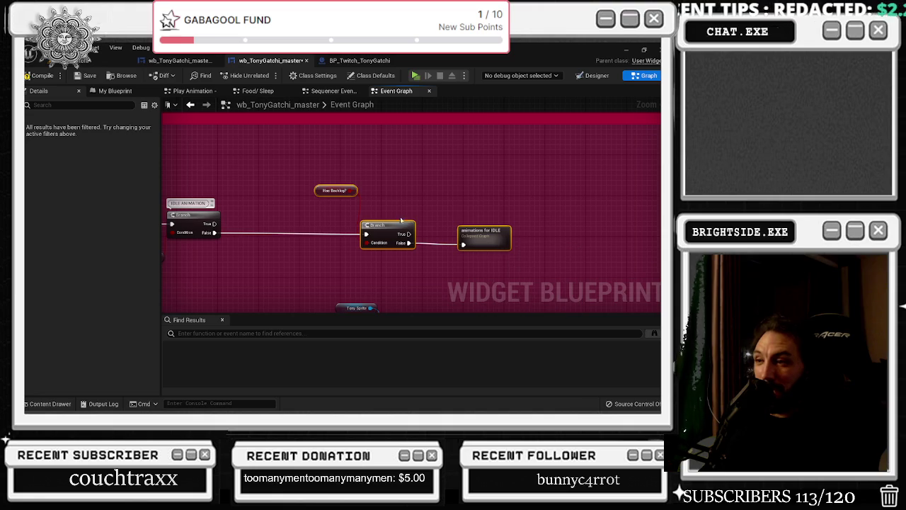
{"action": "left_click", "coordinate": [453, 276]}
{"action": "mouse_move", "coordinate": [326, 205]}
{"action": "left_mouse_down"}
{"action": "mouse_move", "coordinate": [417, 255]}
{"action": "mouse_move", "coordinate": [443, 230]}
{"action": "mouse_move", "coordinate": [501, 230]}
{"action": "left_mouse_up"}
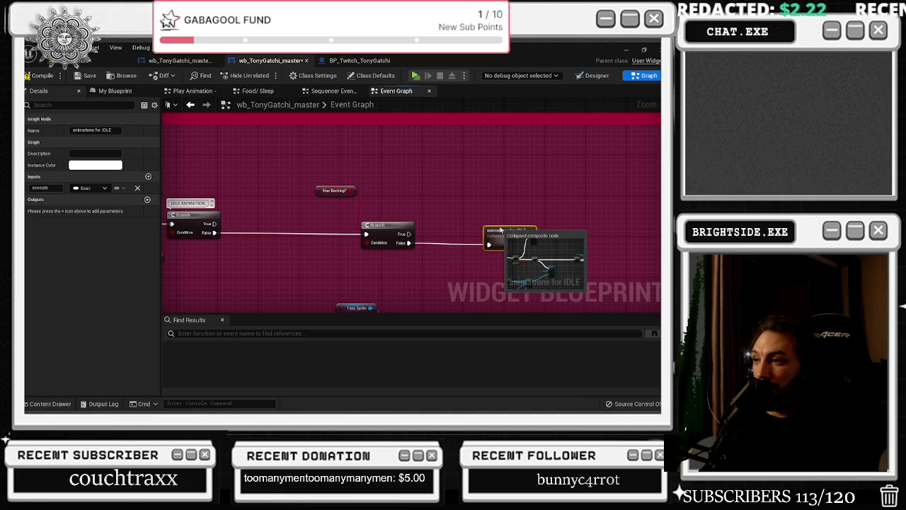
{"action": "mouse_move", "coordinate": [318, 170]}
{"action": "left_mouse_down"}
{"action": "mouse_move", "coordinate": [444, 221]}
{"action": "mouse_move", "coordinate": [448, 247]}
{"action": "left_mouse_up"}
{"action": "left_click_drag", "start_coordinate": [526, 241], "coordinate": [511, 240]}
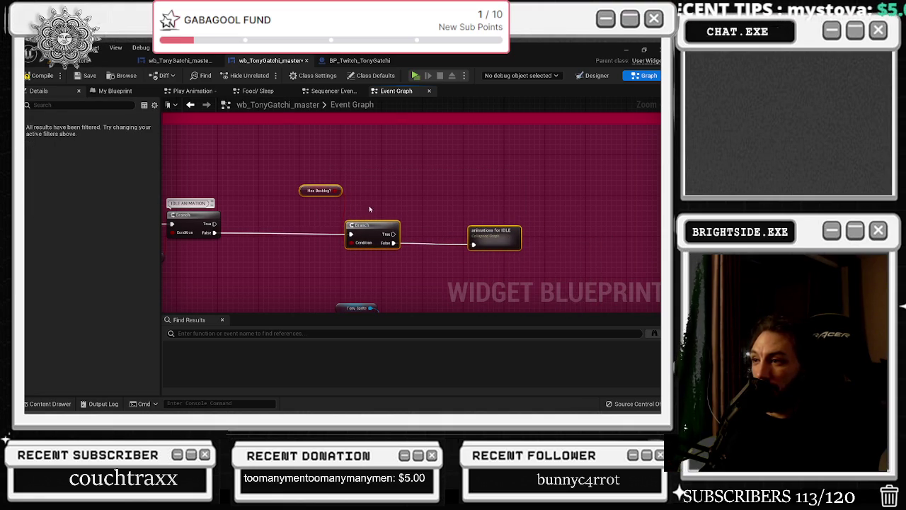
{"action": "mouse_move", "coordinate": [315, 181]}
{"action": "left_mouse_down"}
{"action": "mouse_move", "coordinate": [385, 258]}
{"action": "mouse_move", "coordinate": [329, 234]}
{"action": "left_mouse_up"}
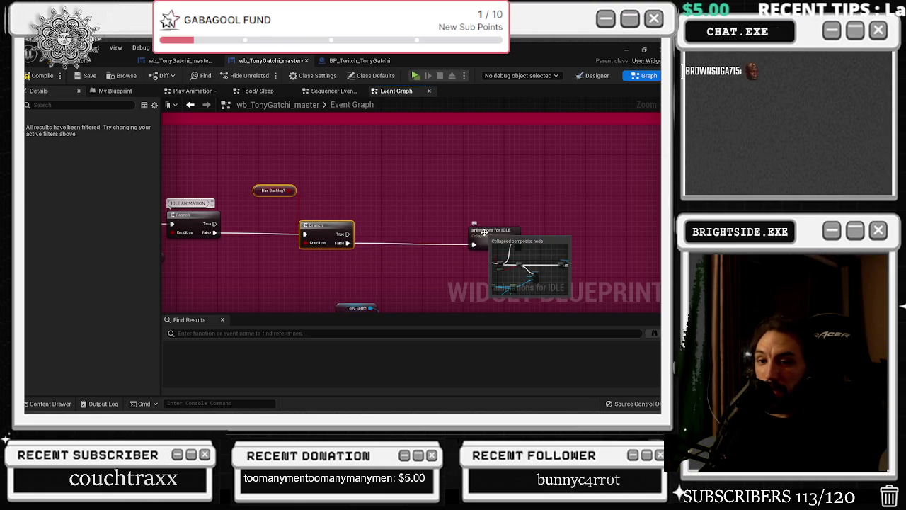
{"action": "left_click_drag", "start_coordinate": [480, 230], "coordinate": [423, 148]}
{"action": "scroll", "coordinate": [419, 242], "scroll_direction": "down", "scroll_amount": 2}
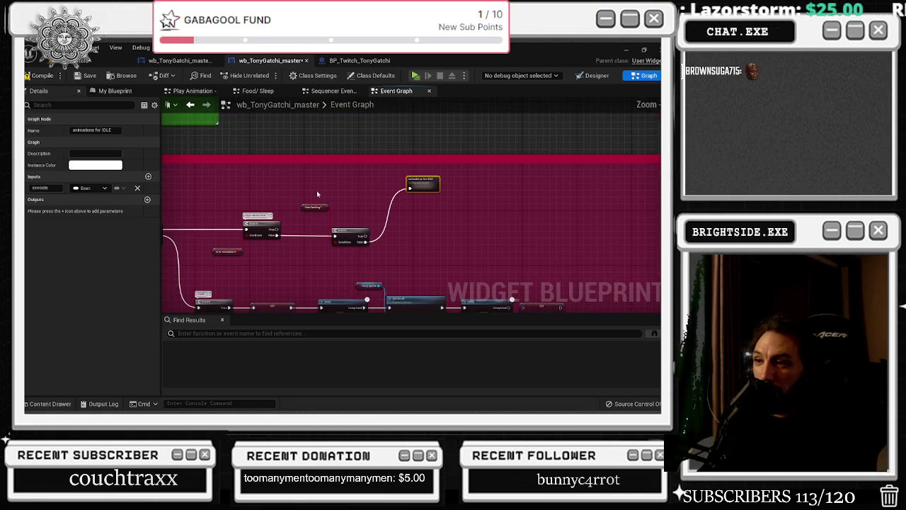
{"action": "left_click", "coordinate": [320, 203]}
{"action": "left_click", "coordinate": [358, 232], "text": "ctrl"}
{"action": "left_click_drag", "start_coordinate": [358, 232], "coordinate": [362, 236]}
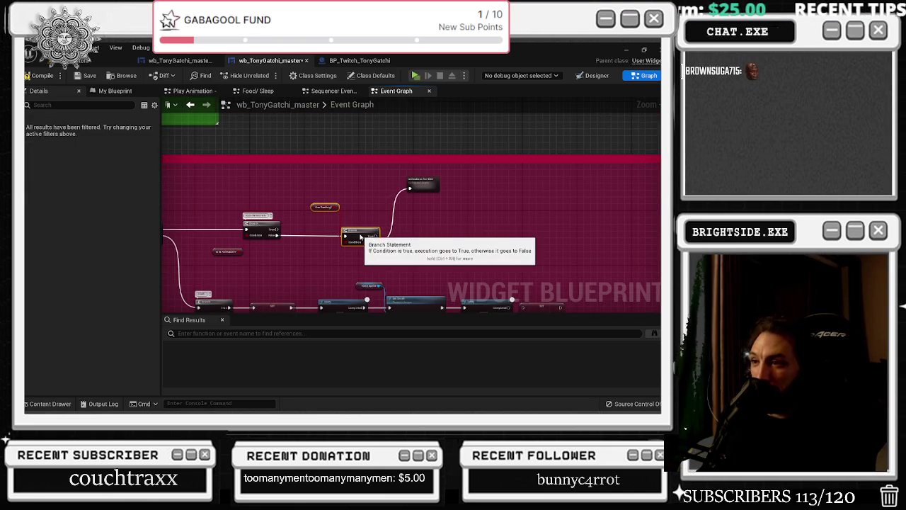
{"action": "mouse_move", "coordinate": [234, 238]}
{"action": "left_mouse_down"}
{"action": "mouse_move", "coordinate": [306, 229]}
{"action": "mouse_move", "coordinate": [323, 275]}
{"action": "left_mouse_up"}
{"action": "scroll", "coordinate": [346, 226], "scroll_direction": "up", "scroll_amount": 2}
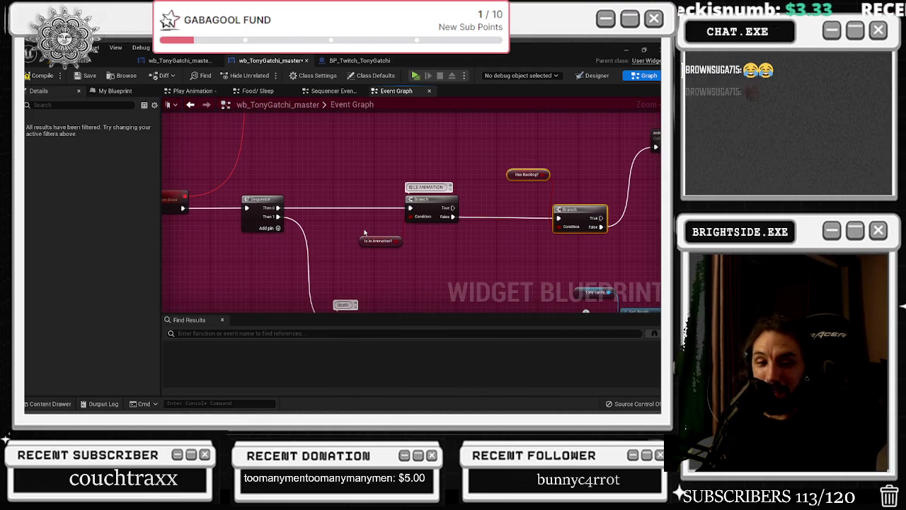
{"action": "mouse_move", "coordinate": [365, 233]}
{"action": "left_mouse_down"}
{"action": "mouse_move", "coordinate": [344, 219]}
{"action": "mouse_move", "coordinate": [380, 226]}
{"action": "left_mouse_up"}
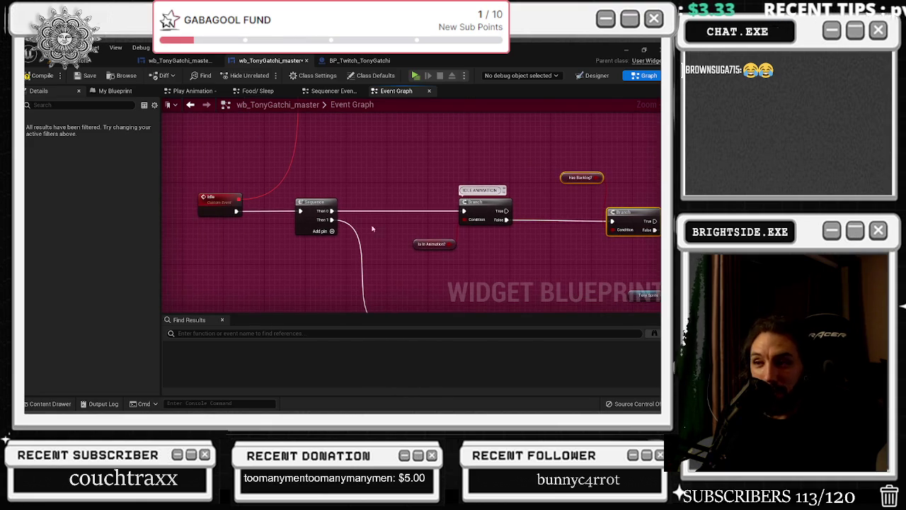
{"action": "scroll", "coordinate": [388, 263], "scroll_direction": "down", "scroll_amount": 3}
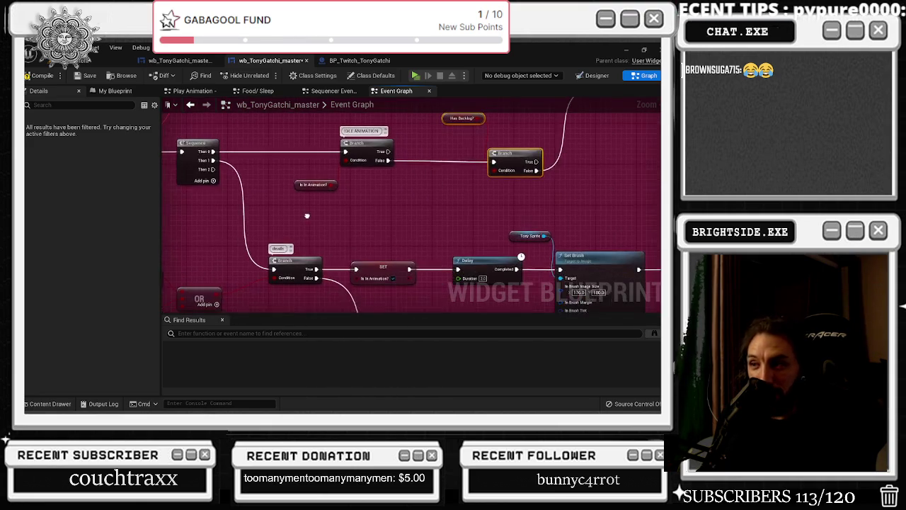
{"action": "mouse_move", "coordinate": [343, 238]}
{"action": "left_mouse_down"}
{"action": "mouse_move", "coordinate": [340, 201]}
{"action": "mouse_move", "coordinate": [318, 255]}
{"action": "left_mouse_up"}
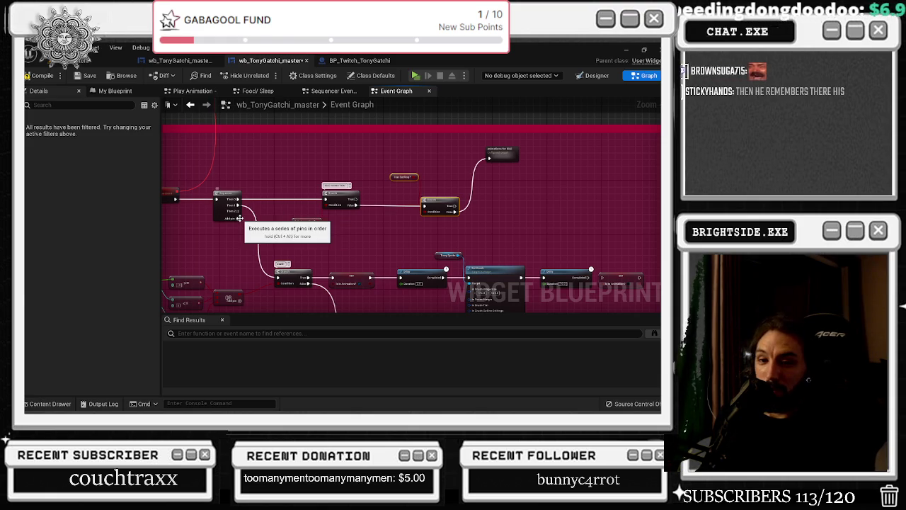
{"action": "scroll", "coordinate": [281, 212], "scroll_direction": "down", "scroll_amount": 2}
Raise the begin play comment and reposition the Branch, animations for IDLE and Has Backlog? nodes.
{"action": "scroll", "coordinate": [281, 212], "scroll_direction": "up", "scroll_amount": 2}
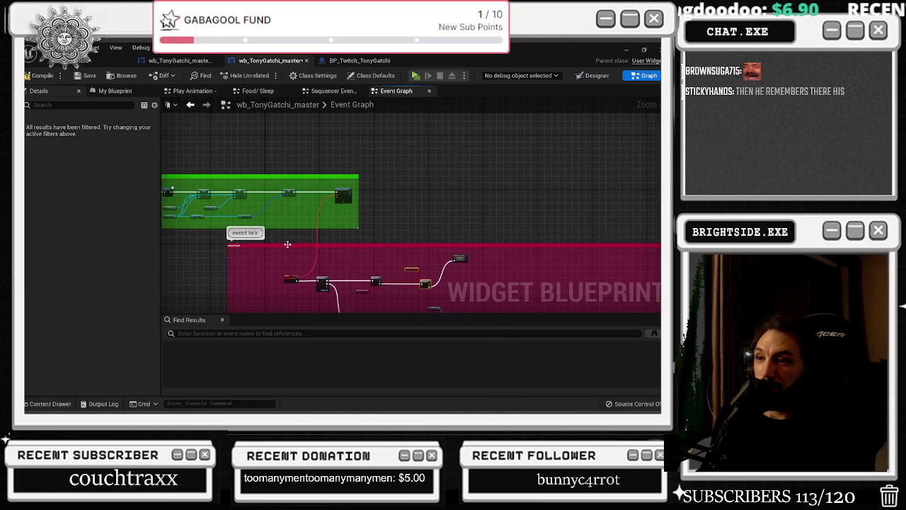
{"action": "left_click_drag", "start_coordinate": [343, 211], "coordinate": [348, 162]}
{"action": "scroll", "coordinate": [440, 175], "scroll_direction": "up", "scroll_amount": 2}
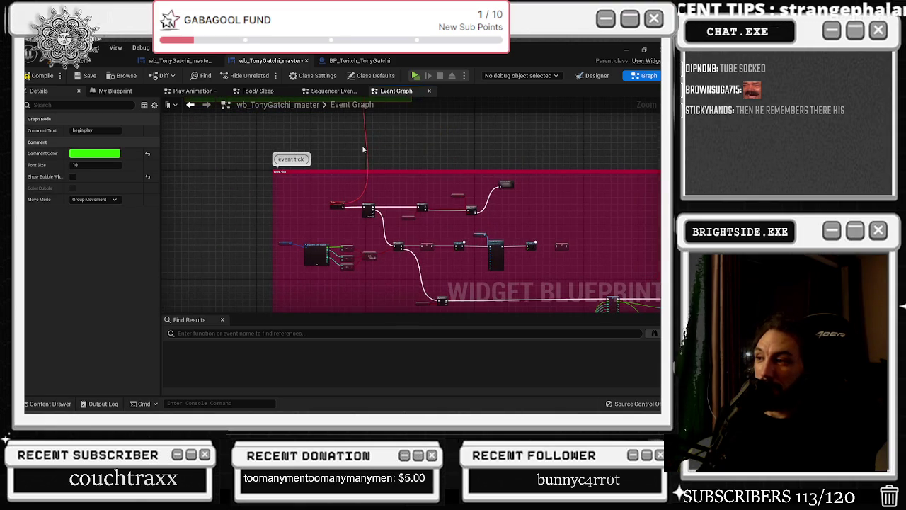
{"action": "scroll", "coordinate": [510, 193], "scroll_direction": "up", "scroll_amount": 1}
{"action": "mouse_move", "coordinate": [495, 164]}
{"action": "left_mouse_down"}
{"action": "mouse_move", "coordinate": [519, 195]}
{"action": "mouse_move", "coordinate": [521, 246]}
{"action": "mouse_move", "coordinate": [555, 241]}
{"action": "left_mouse_up"}
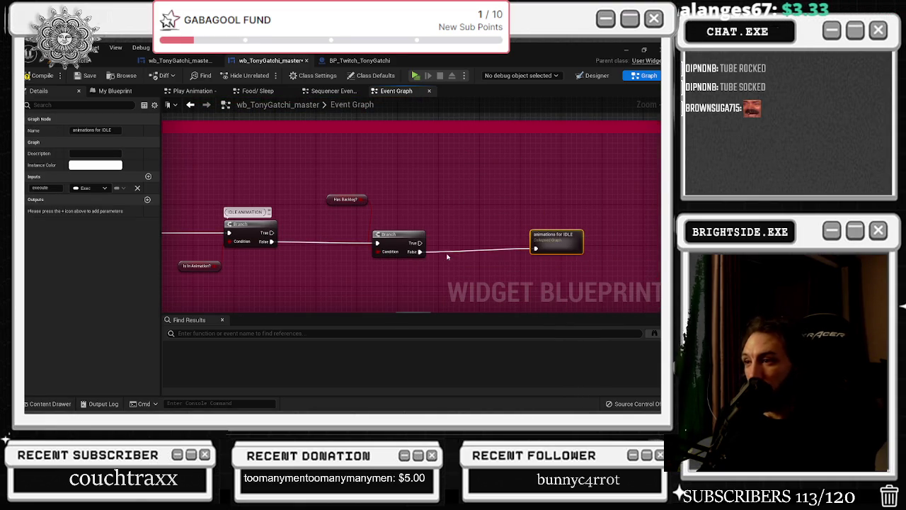
{"action": "left_click_drag", "start_coordinate": [409, 240], "coordinate": [474, 239]}
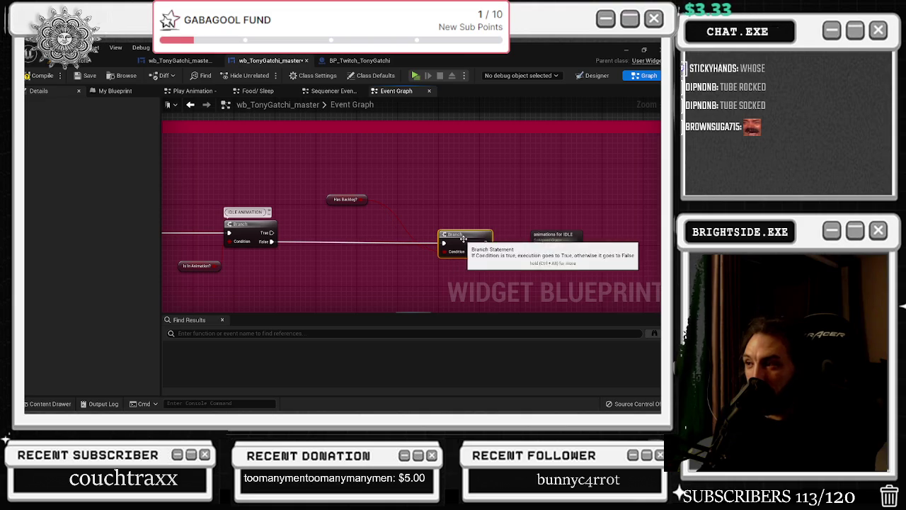
{"action": "left_click_drag", "start_coordinate": [549, 237], "coordinate": [568, 241]}
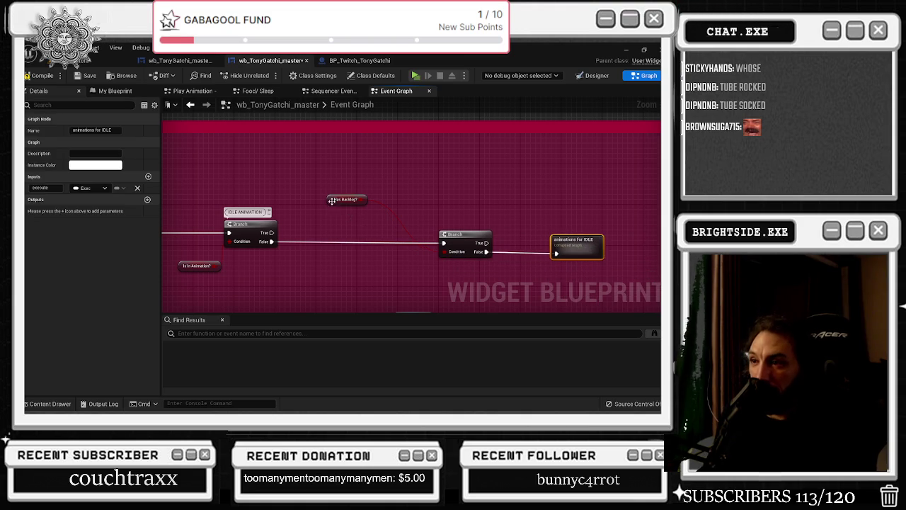
{"action": "left_click_drag", "start_coordinate": [332, 201], "coordinate": [390, 289]}
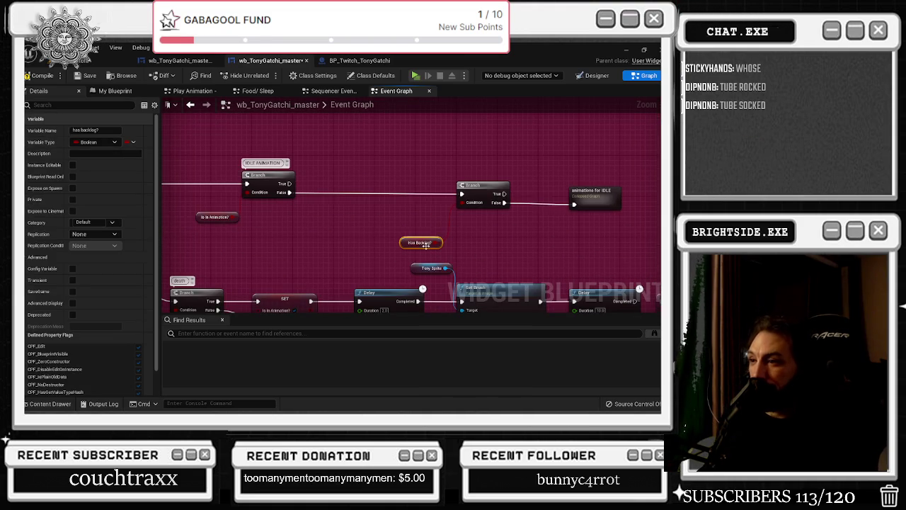
{"action": "left_click_drag", "start_coordinate": [416, 244], "coordinate": [426, 238]}
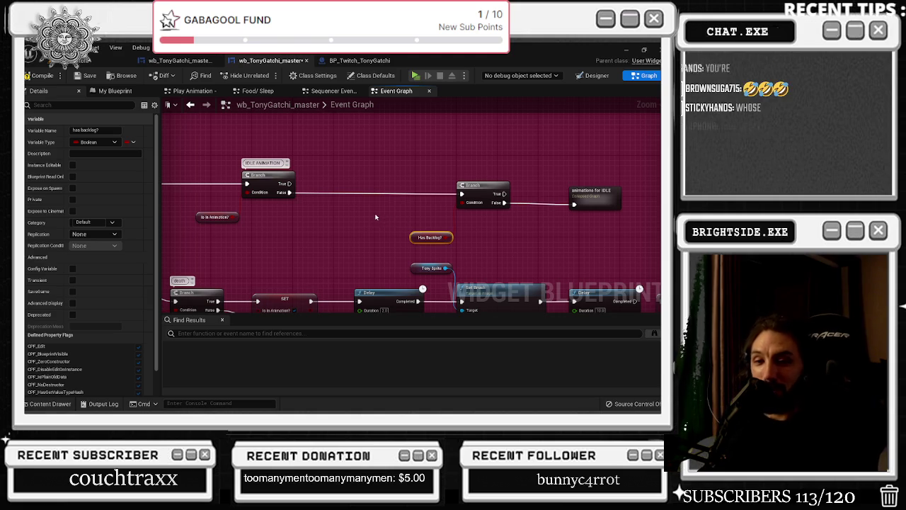
Move Is In Animation? up, nudge the IDLE ANIMATION Branch left, and shift the backlog nodes left.
{"action": "mouse_move", "coordinate": [351, 205]}
{"action": "left_mouse_down"}
{"action": "mouse_move", "coordinate": [420, 255]}
{"action": "mouse_move", "coordinate": [418, 242]}
{"action": "left_mouse_up"}
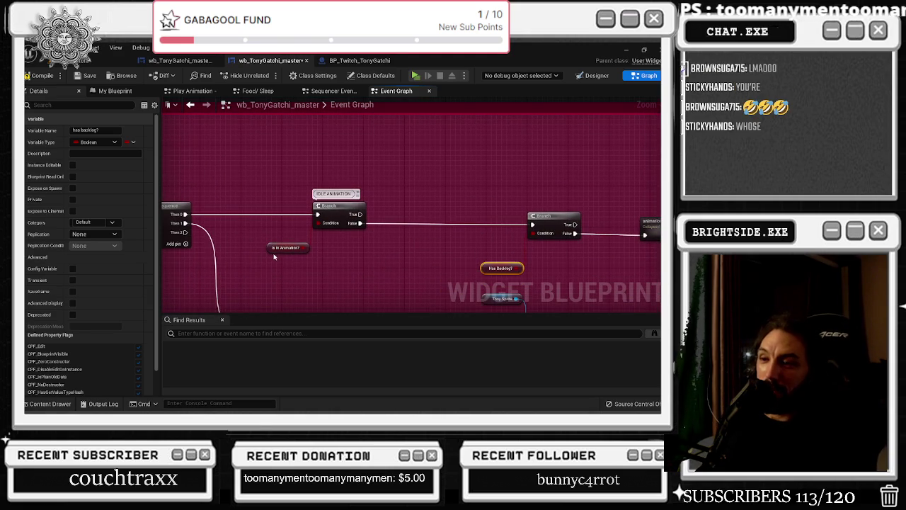
{"action": "mouse_move", "coordinate": [276, 249]}
{"action": "left_mouse_down"}
{"action": "mouse_move", "coordinate": [261, 172]}
{"action": "mouse_move", "coordinate": [249, 168]}
{"action": "left_mouse_up"}
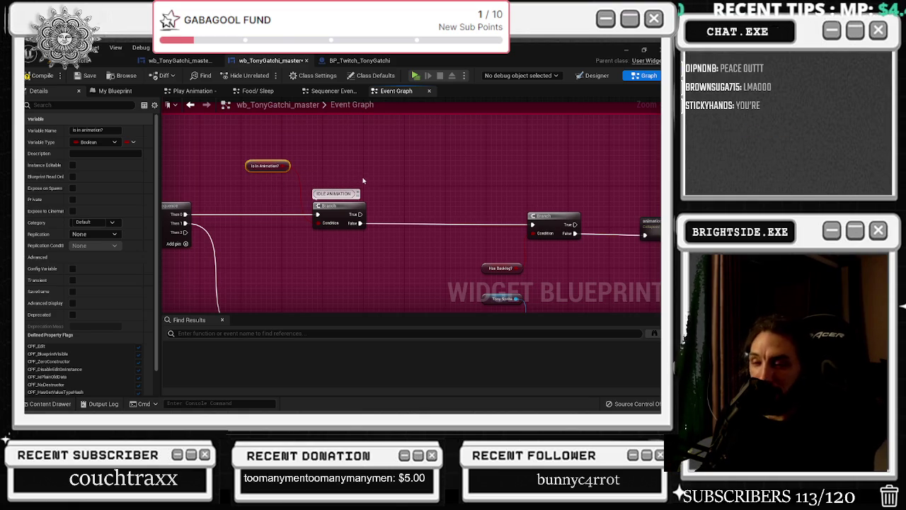
{"action": "scroll", "coordinate": [368, 184], "scroll_direction": "down", "scroll_amount": 2}
{"action": "left_click_drag", "start_coordinate": [347, 211], "coordinate": [333, 210]}
{"action": "left_click_drag", "start_coordinate": [457, 188], "coordinate": [400, 157]}
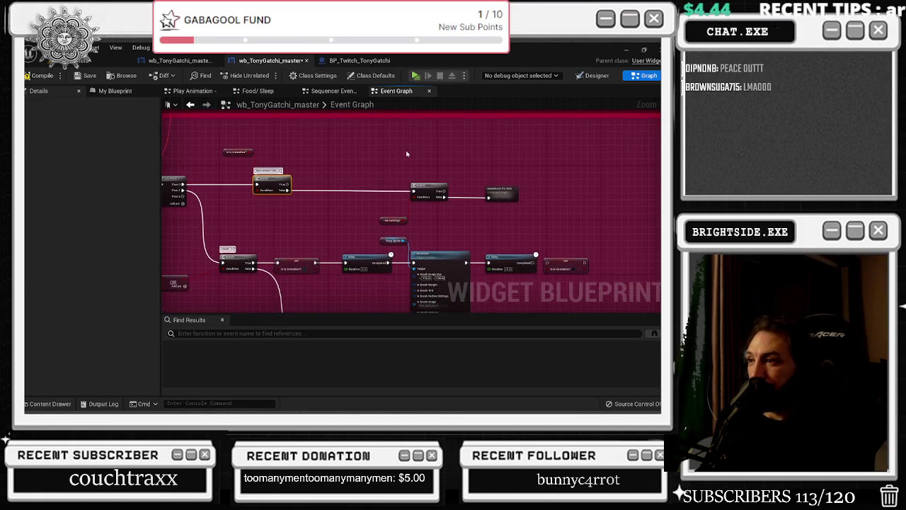
{"action": "scroll", "coordinate": [379, 216], "scroll_direction": "up", "scroll_amount": 2}
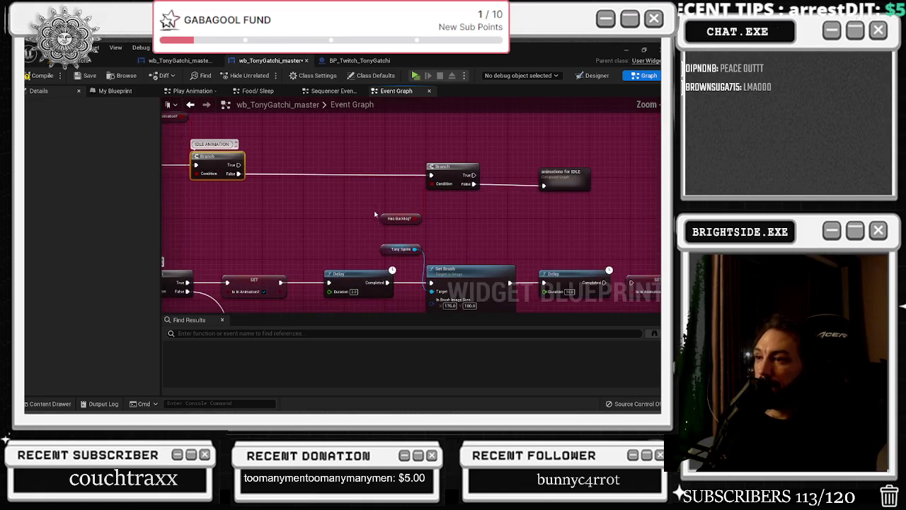
{"action": "left_click_drag", "start_coordinate": [406, 160], "coordinate": [555, 225]}
{"action": "left_click_drag", "start_coordinate": [569, 181], "coordinate": [465, 182]}
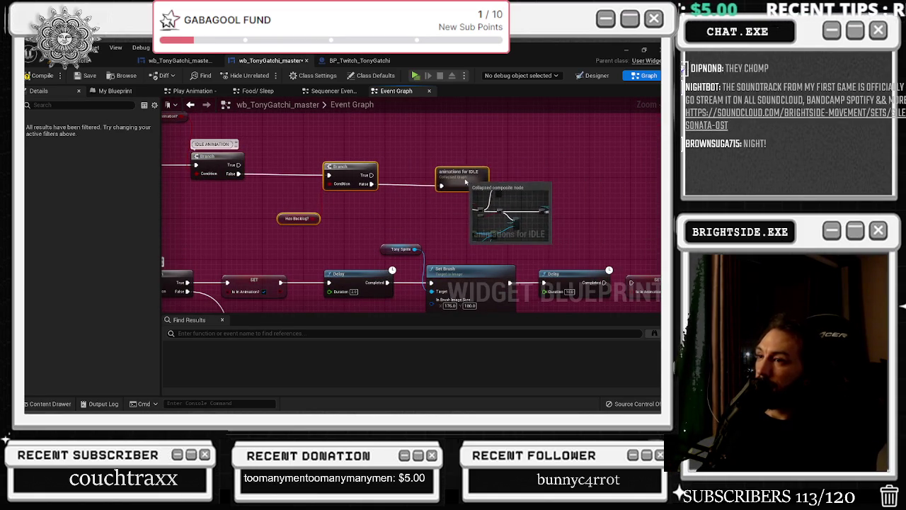
{"action": "left_click_drag", "start_coordinate": [409, 201], "coordinate": [383, 246]}
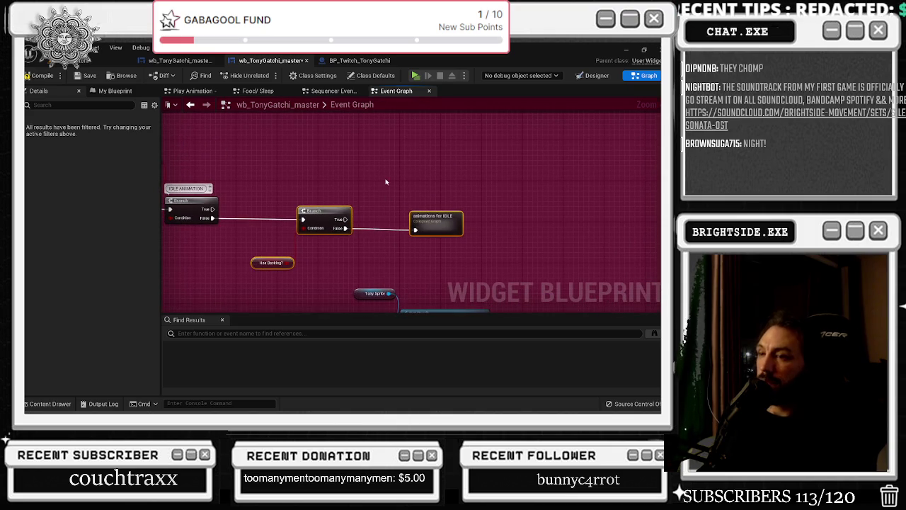
{"action": "scroll", "coordinate": [385, 184], "scroll_direction": "down", "scroll_amount": 8}
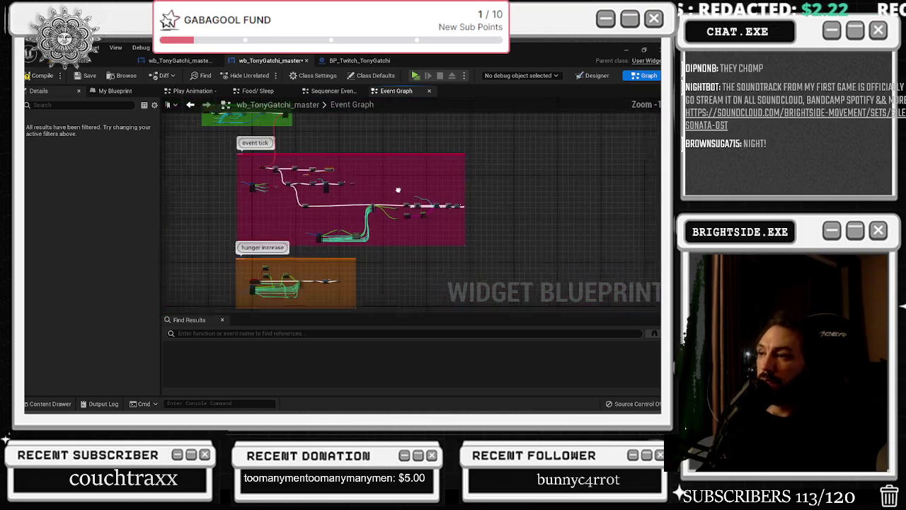
Add a Custom Event node named backlog in an empty area of the graph.
{"action": "left_click_drag", "start_coordinate": [406, 196], "coordinate": [242, 196]}
{"action": "right_click", "coordinate": [347, 231]}
{"action": "type", "text": "custom event"}
{"action": "key", "text": "Return"}
{"action": "scroll", "coordinate": [347, 236], "scroll_direction": "up", "scroll_amount": 2}
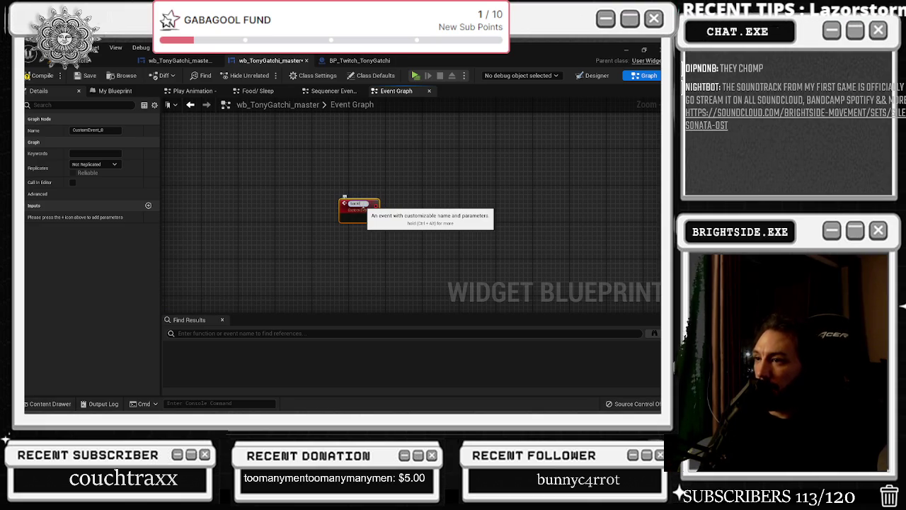
{"action": "key", "text": "Return"}
{"action": "left_click_drag", "start_coordinate": [358, 205], "coordinate": [304, 201]}
{"action": "left_click", "coordinate": [359, 192]}
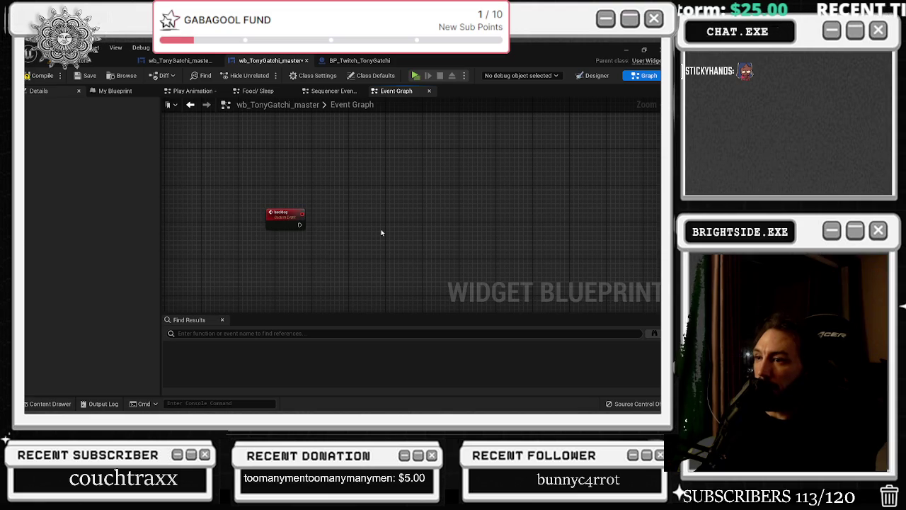
Add a Switch on Int node and wire the backlog event's execution into it.
{"action": "right_click", "coordinate": [381, 233]}
{"action": "type", "text": "switcho n itn"}
{"action": "key", "text": "BackSpace"}
{"action": "key", "text": "BackSpace"}
{"action": "key", "text": "BackSpace"}
{"action": "type", "text": "on int"}
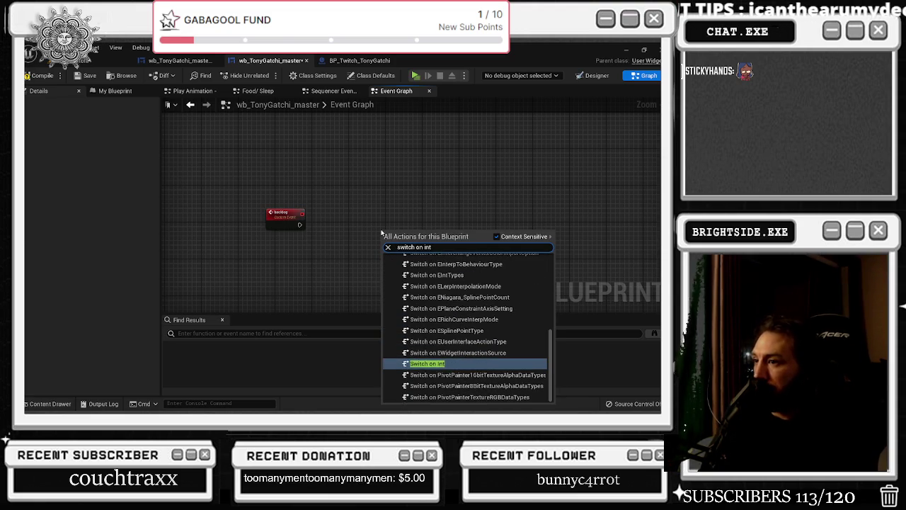
{"action": "key", "text": "Return"}
{"action": "left_click_drag", "start_coordinate": [397, 234], "coordinate": [411, 214]}
{"action": "mouse_move", "coordinate": [303, 221]}
{"action": "left_mouse_down"}
{"action": "mouse_move", "coordinate": [404, 233]}
{"action": "mouse_move", "coordinate": [399, 224]}
{"action": "left_mouse_up"}
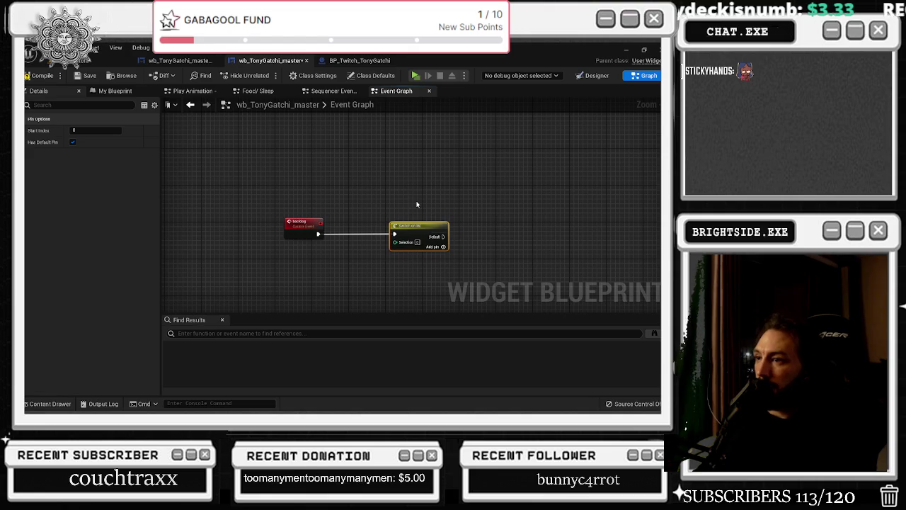
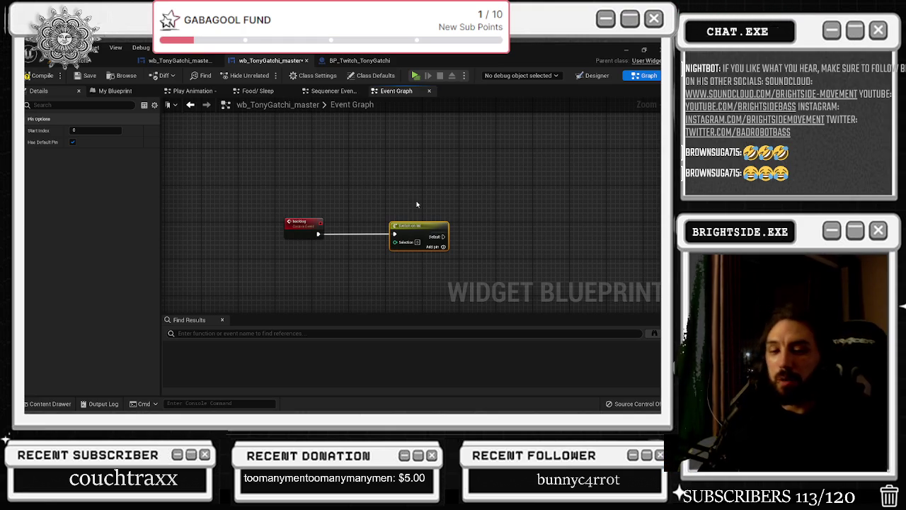
Add output case 0 to the Switch on Int node after the backlog event.
{"action": "scroll", "coordinate": [382, 214], "scroll_direction": "down", "scroll_amount": 2}
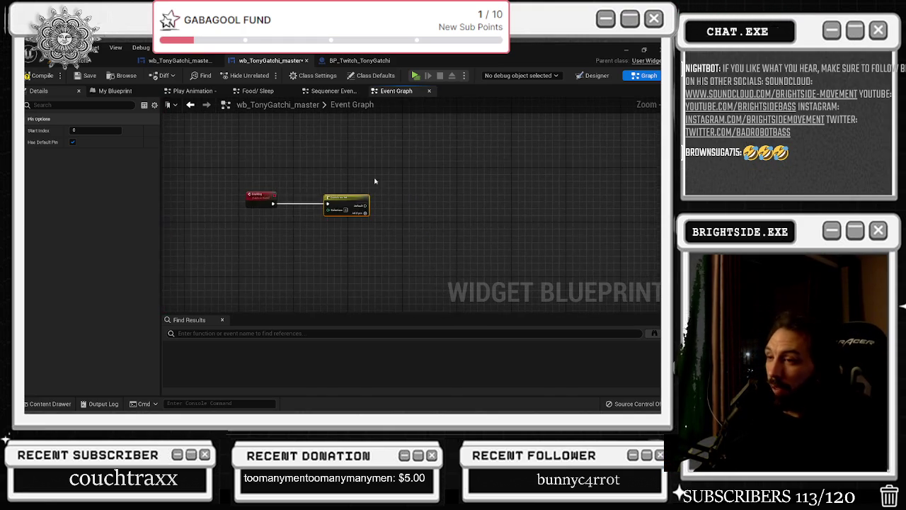
{"action": "scroll", "coordinate": [303, 184], "scroll_direction": "up", "scroll_amount": 4}
{"action": "scroll", "coordinate": [293, 155], "scroll_direction": "down", "scroll_amount": 2}
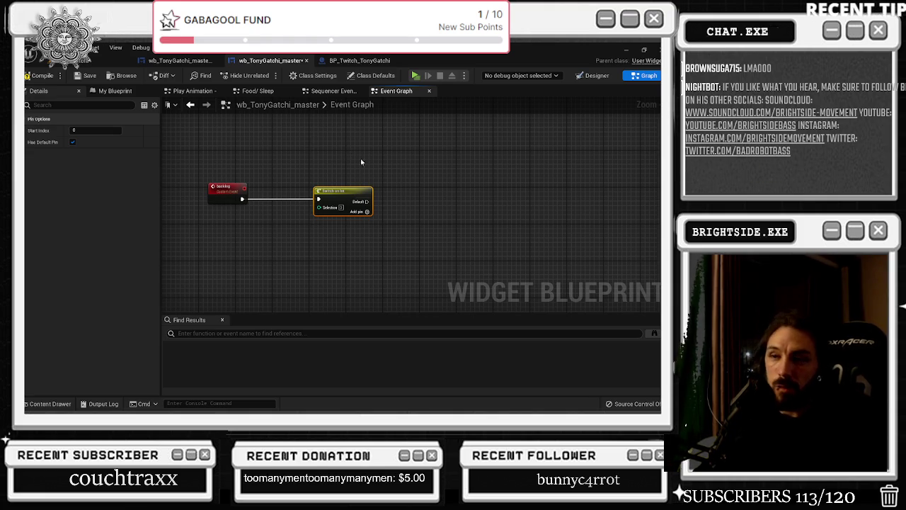
{"action": "left_click", "coordinate": [368, 212]}
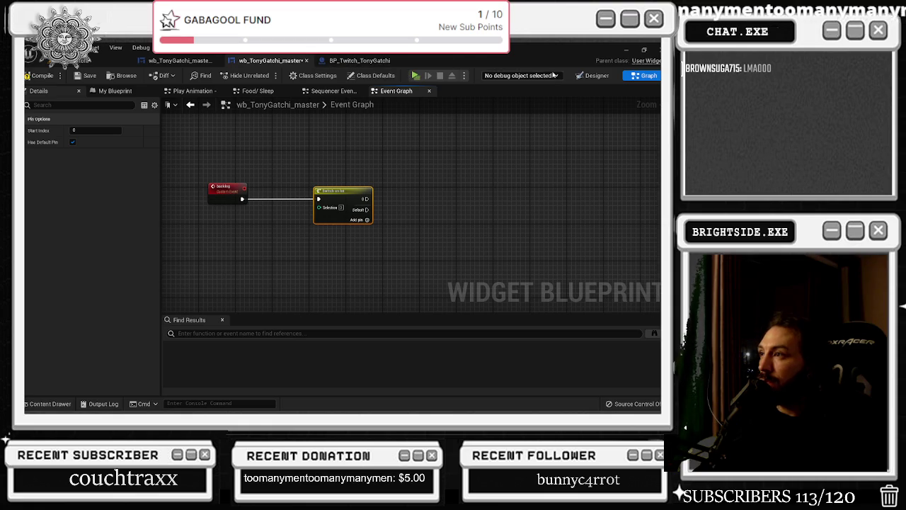
Glance at the widget Designer, then open the BP_Twitch_TonyGatchi blueprint.
{"action": "left_click", "coordinate": [580, 75]}
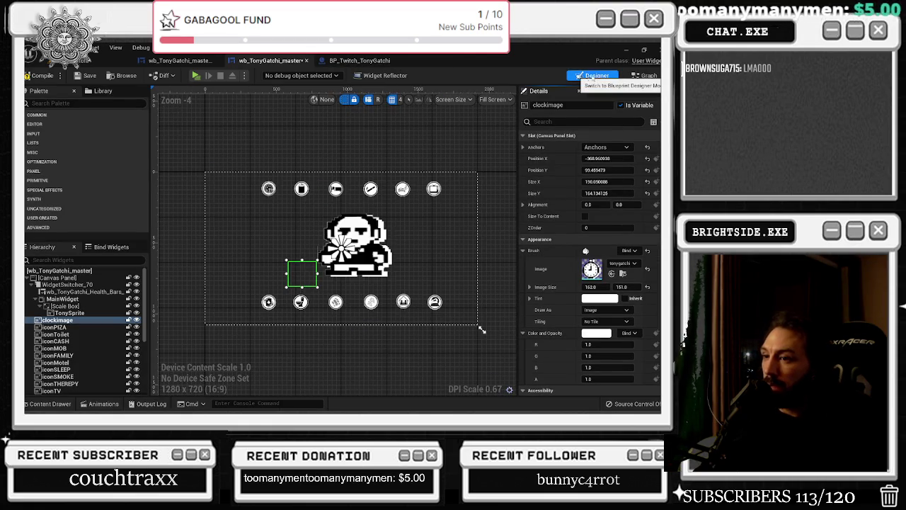
{"action": "left_click", "coordinate": [645, 75]}
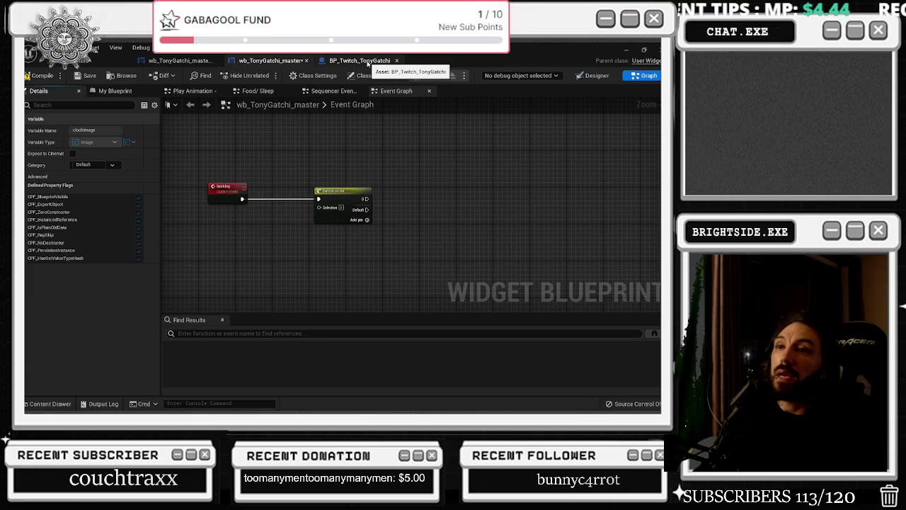
{"action": "left_click", "coordinate": [360, 60]}
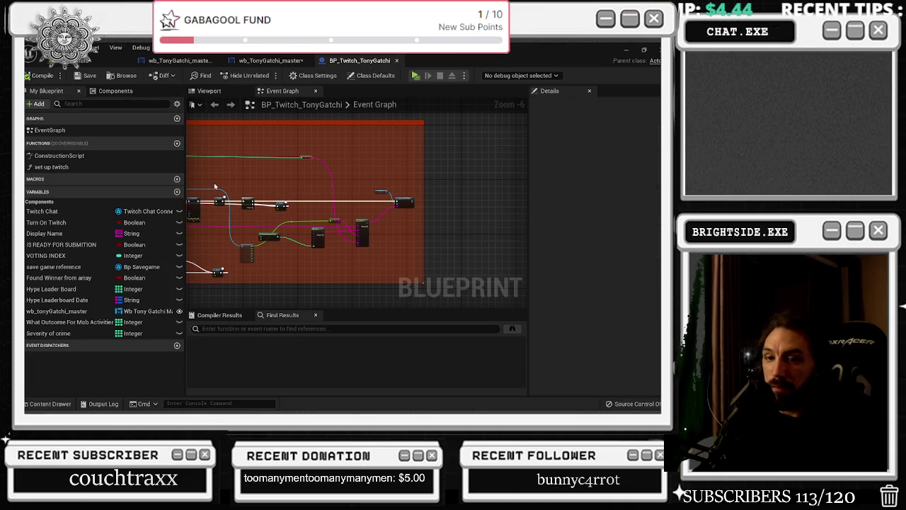
Browse the BP_Twitch_TonyGatchi graph and inspect the food logic group's wiring.
{"action": "key", "text": "alt+Tab"}
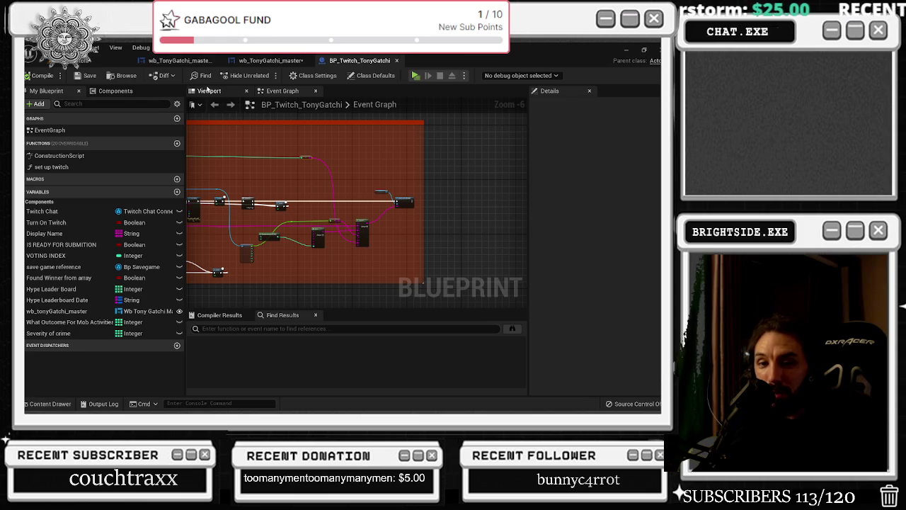
{"action": "left_click_drag", "start_coordinate": [328, 175], "coordinate": [395, 191]}
{"action": "mouse_move", "coordinate": [340, 200]}
{"action": "left_mouse_down"}
{"action": "mouse_move", "coordinate": [357, 234]}
{"action": "mouse_move", "coordinate": [456, 206]}
{"action": "mouse_move", "coordinate": [387, 187]}
{"action": "left_mouse_up"}
{"action": "left_click", "coordinate": [387, 187]}
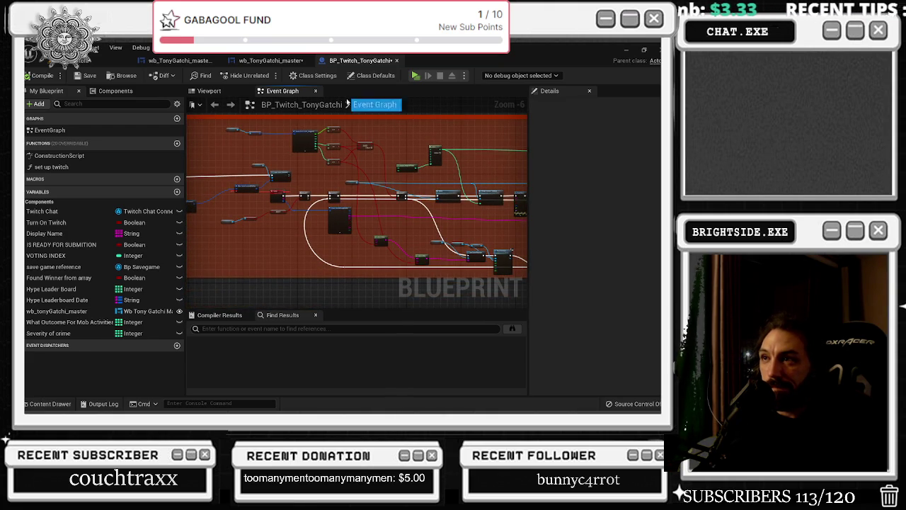
Compare the widget's Switch on Int graph with the Twitch graph, ending on the widget design.
{"action": "left_click", "coordinate": [274, 61]}
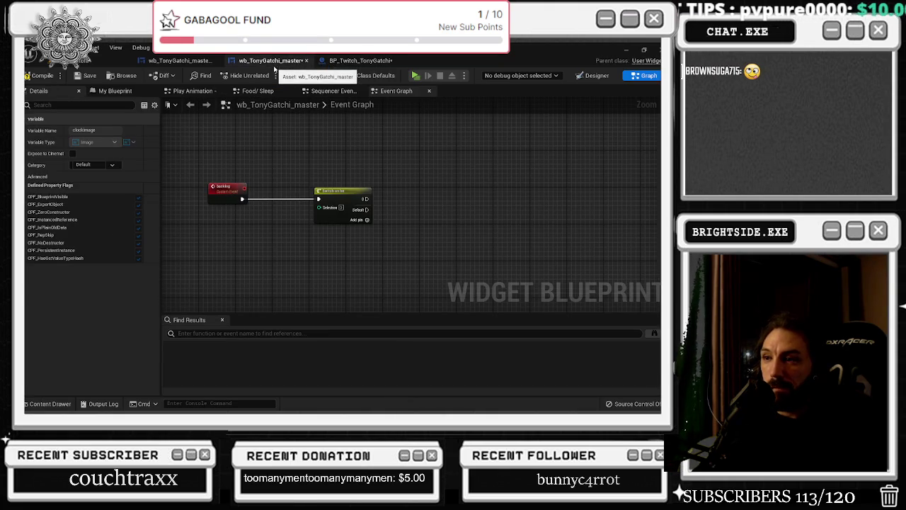
{"action": "left_click_drag", "start_coordinate": [337, 191], "coordinate": [345, 184]}
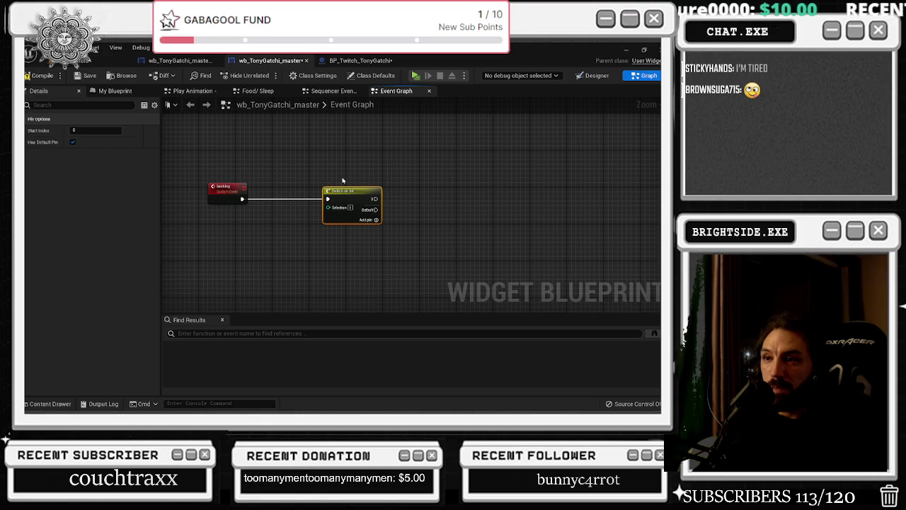
{"action": "left_click", "coordinate": [188, 60]}
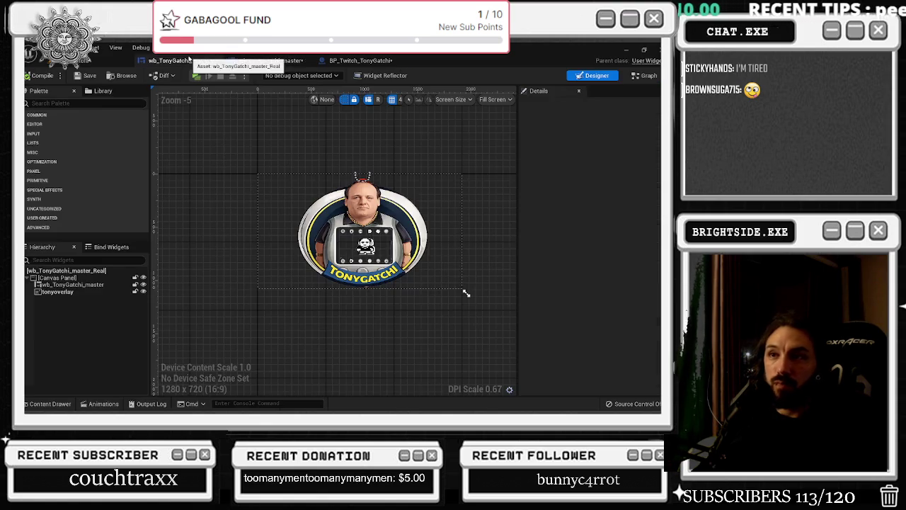
{"action": "left_click", "coordinate": [361, 61]}
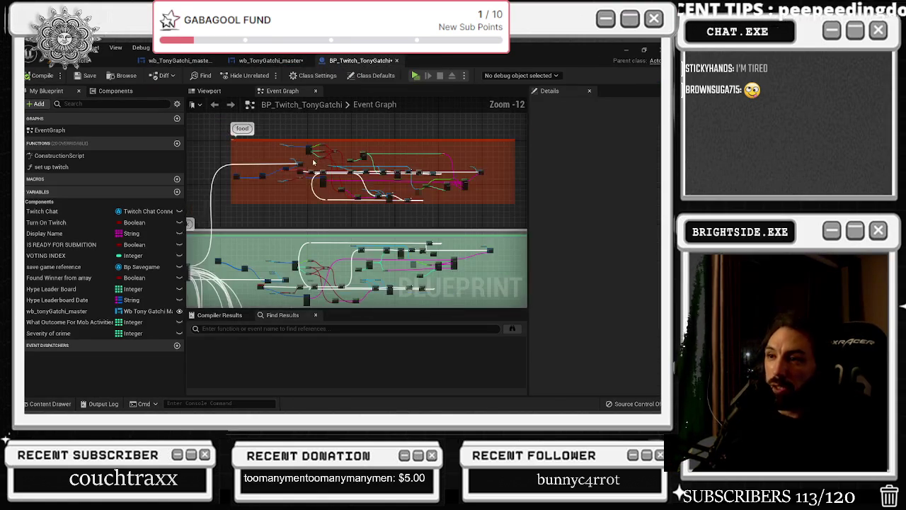
{"action": "left_click", "coordinate": [192, 62]}
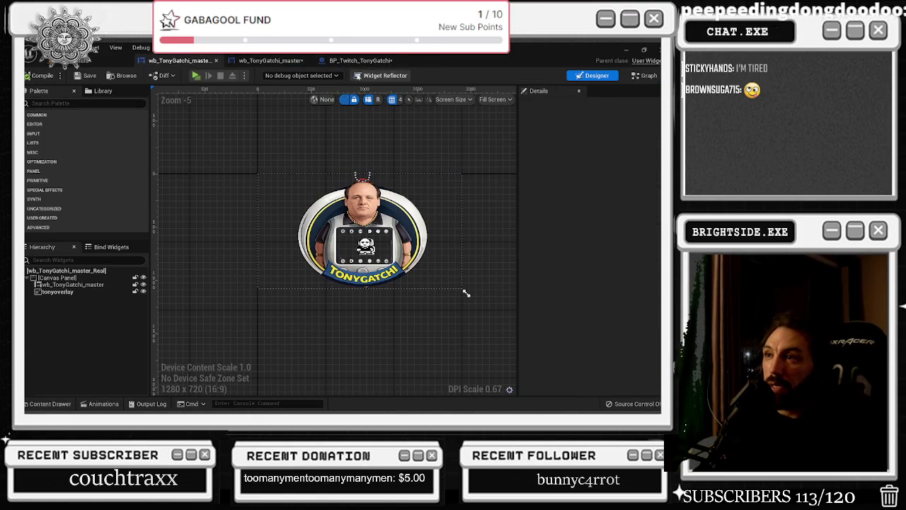
{"action": "left_click", "coordinate": [356, 63]}
Reposition the Eating Branch and move the Do Once and Break nodes right.
{"action": "mouse_move", "coordinate": [276, 201]}
{"action": "left_mouse_down"}
{"action": "mouse_move", "coordinate": [370, 202]}
{"action": "mouse_move", "coordinate": [335, 222]}
{"action": "left_mouse_up"}
{"action": "scroll", "coordinate": [363, 195], "scroll_direction": "up", "scroll_amount": 9}
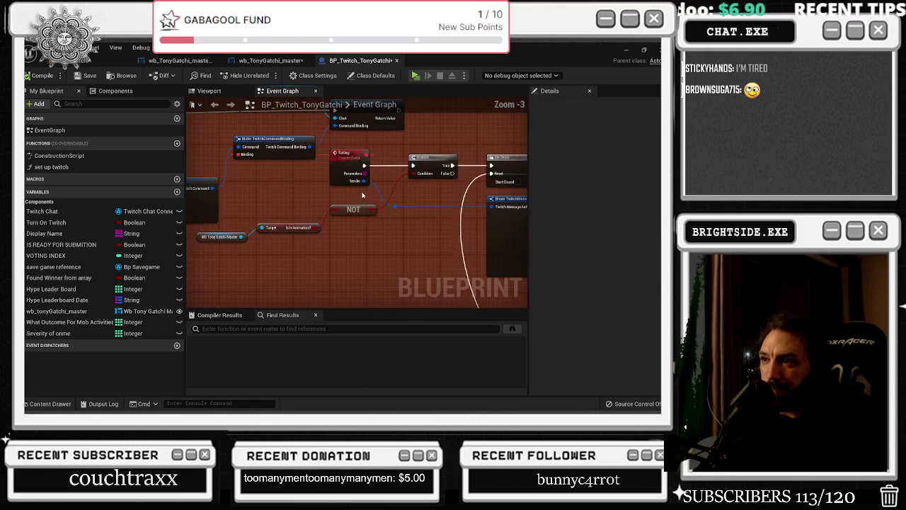
{"action": "left_click_drag", "start_coordinate": [288, 232], "coordinate": [404, 273]}
{"action": "left_click_drag", "start_coordinate": [466, 278], "coordinate": [367, 251]}
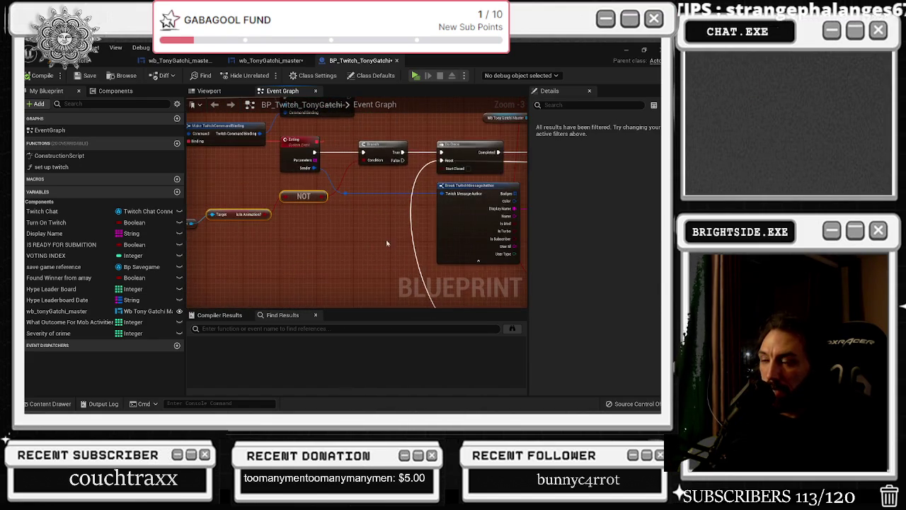
{"action": "left_click_drag", "start_coordinate": [375, 145], "coordinate": [365, 145]}
{"action": "left_click_drag", "start_coordinate": [461, 193], "coordinate": [367, 209]}
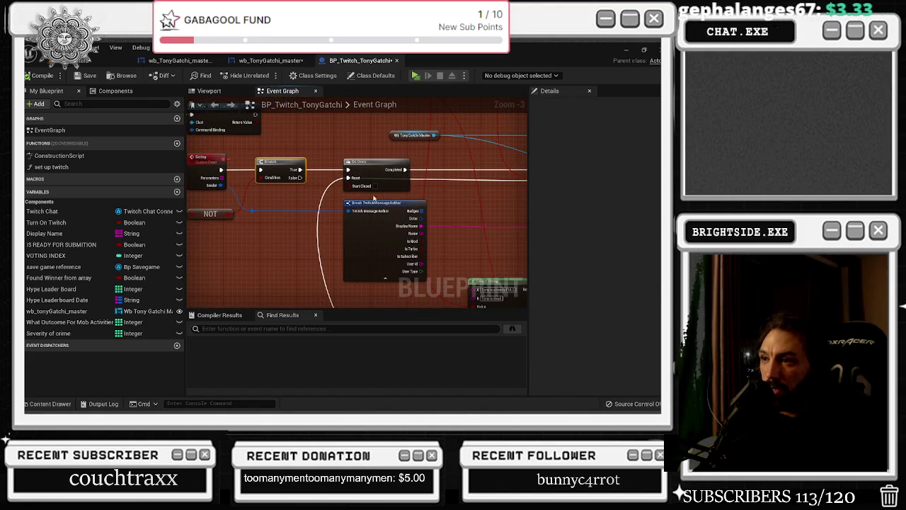
{"action": "left_click_drag", "start_coordinate": [336, 134], "coordinate": [428, 282]}
{"action": "left_click_drag", "start_coordinate": [358, 230], "coordinate": [400, 234]}
{"action": "mouse_move", "coordinate": [399, 233]}
{"action": "left_mouse_down"}
{"action": "mouse_move", "coordinate": [261, 236]}
{"action": "mouse_move", "coordinate": [406, 242]}
{"action": "left_mouse_up"}
Select the Break TwitchMessageAuthor node, show its pin options, and bring the Branch outputs into view.
{"action": "scroll", "coordinate": [407, 242], "scroll_direction": "down", "scroll_amount": 3}
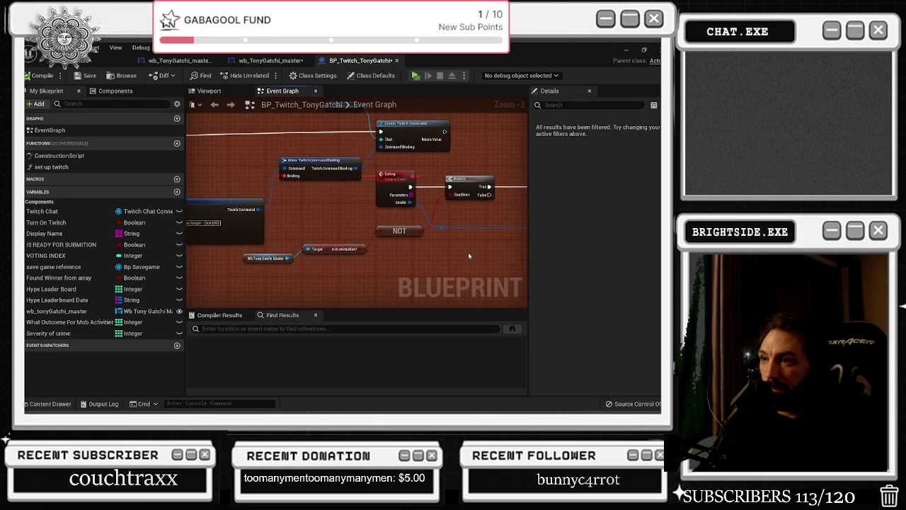
{"action": "mouse_move", "coordinate": [338, 201]}
{"action": "left_mouse_down"}
{"action": "mouse_move", "coordinate": [461, 262]}
{"action": "mouse_move", "coordinate": [458, 231]}
{"action": "left_mouse_up"}
{"action": "scroll", "coordinate": [445, 199], "scroll_direction": "up", "scroll_amount": 4}
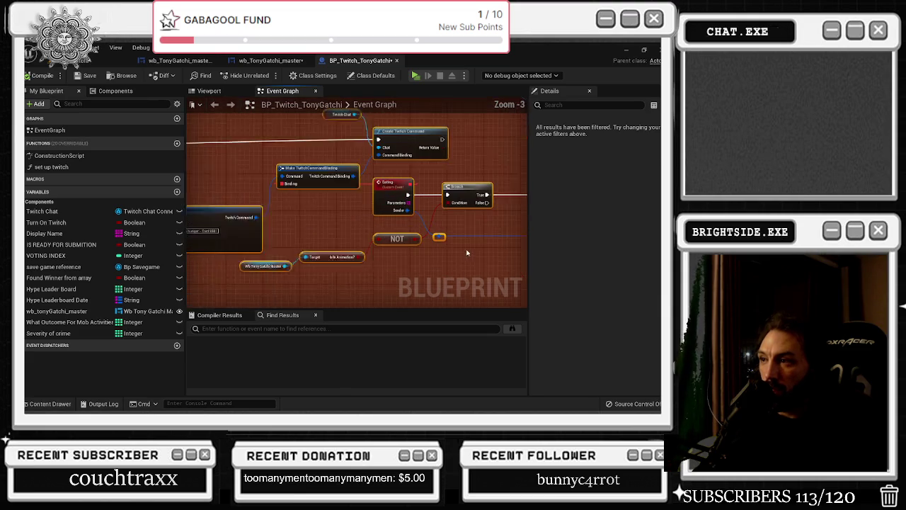
{"action": "mouse_move", "coordinate": [446, 191]}
{"action": "left_mouse_down"}
{"action": "mouse_move", "coordinate": [425, 205]}
{"action": "mouse_move", "coordinate": [375, 205]}
{"action": "left_mouse_up"}
{"action": "mouse_move", "coordinate": [345, 266]}
{"action": "left_mouse_down"}
{"action": "mouse_move", "coordinate": [421, 254]}
{"action": "mouse_move", "coordinate": [228, 254]}
{"action": "mouse_move", "coordinate": [388, 296]}
{"action": "left_mouse_up"}
{"action": "left_click", "coordinate": [421, 254]}
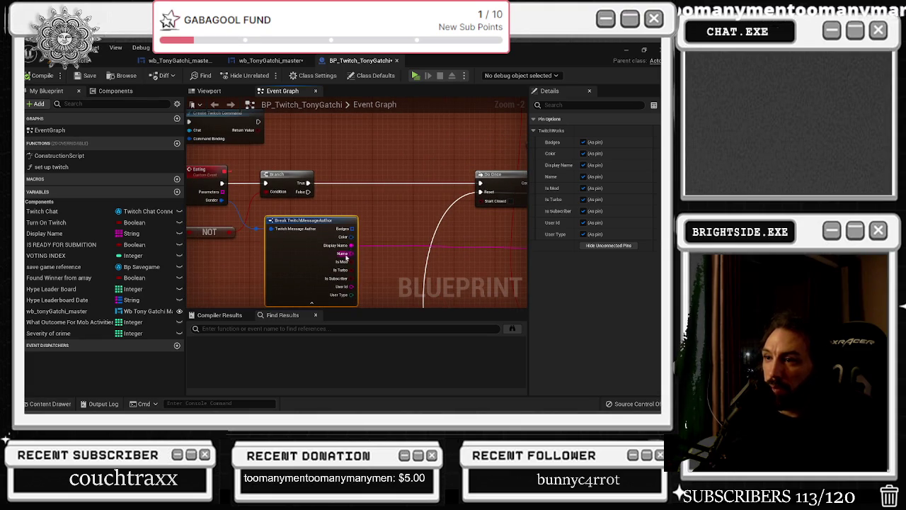
{"action": "left_click_drag", "start_coordinate": [332, 232], "coordinate": [389, 252]}
{"action": "left_click_drag", "start_coordinate": [382, 211], "coordinate": [274, 240]}
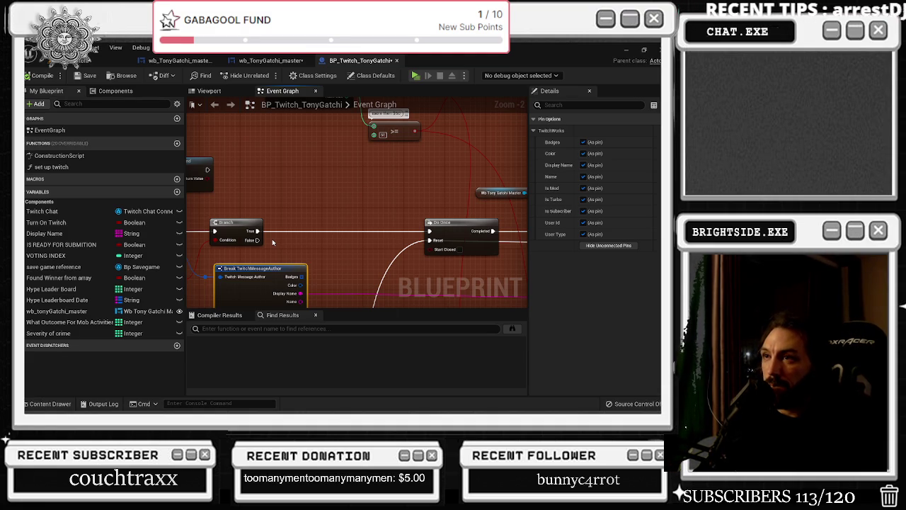
Search actions for 'custo' to find Add Custom Event, then go to wb_TonyGatchi_master.
{"action": "scroll", "coordinate": [272, 238], "scroll_direction": "down", "scroll_amount": 8}
{"action": "scroll", "coordinate": [287, 199], "scroll_direction": "down", "scroll_amount": 2}
{"action": "right_click", "coordinate": [401, 217]}
{"action": "type", "text": "custo"}
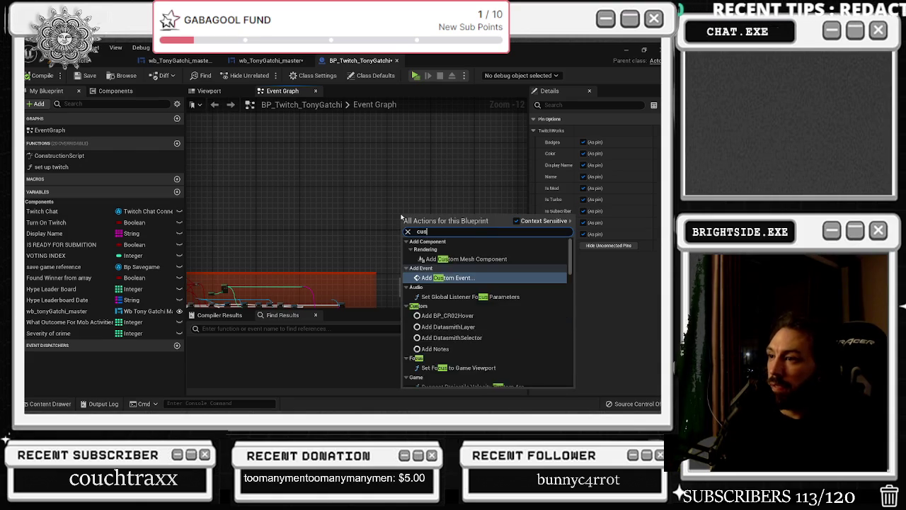
{"action": "left_click", "coordinate": [267, 61]}
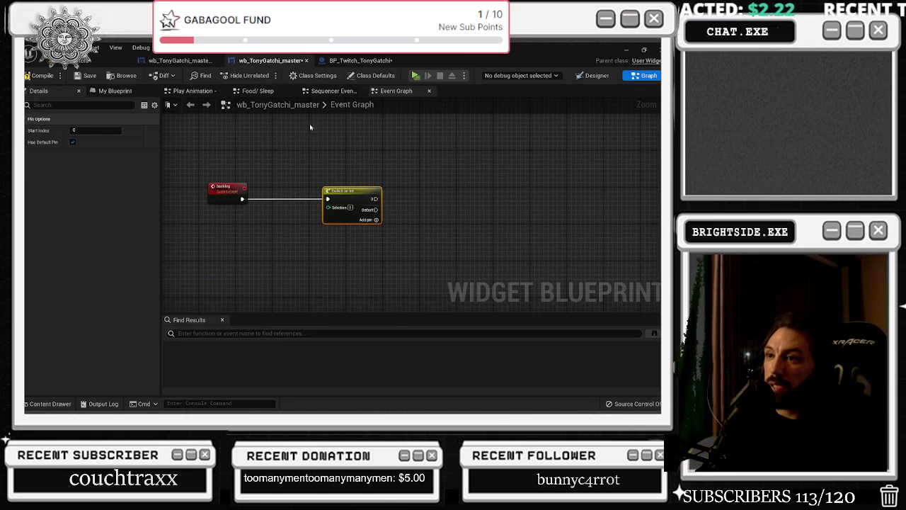
Add a call to the backlog event from the Branch's True output.
{"action": "left_click_drag", "start_coordinate": [215, 169], "coordinate": [330, 261]}
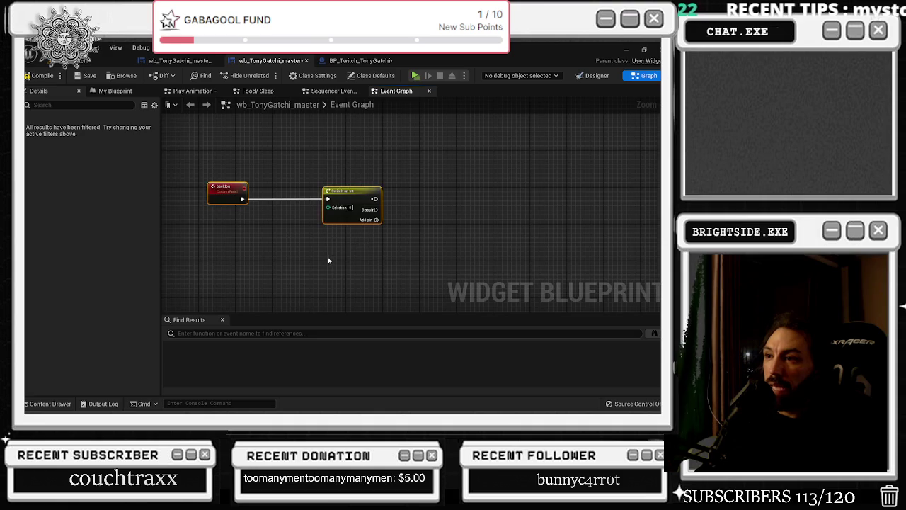
{"action": "scroll", "coordinate": [322, 251], "scroll_direction": "down", "scroll_amount": 3}
{"action": "scroll", "coordinate": [330, 208], "scroll_direction": "up", "scroll_amount": 10}
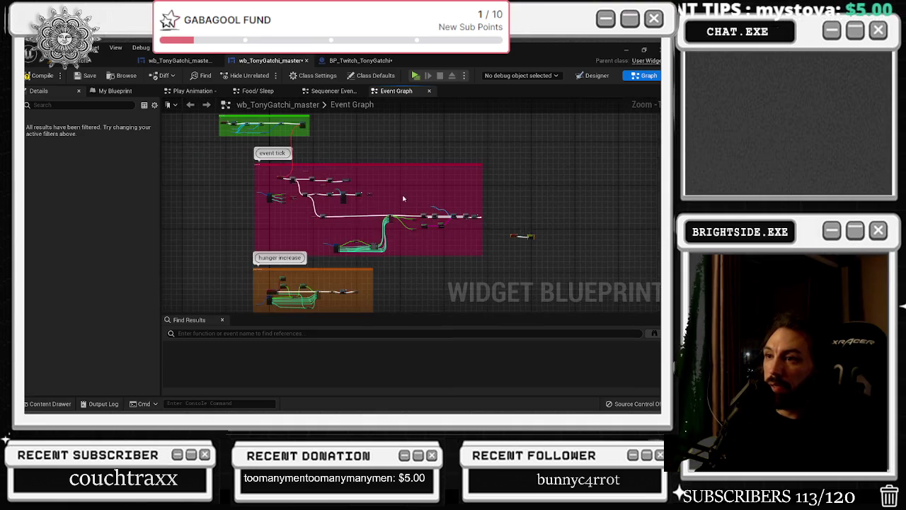
{"action": "mouse_move", "coordinate": [301, 234]}
{"action": "left_mouse_down"}
{"action": "mouse_move", "coordinate": [329, 172]}
{"action": "mouse_move", "coordinate": [348, 157]}
{"action": "left_mouse_up"}
{"action": "type", "text": "backlogh"}
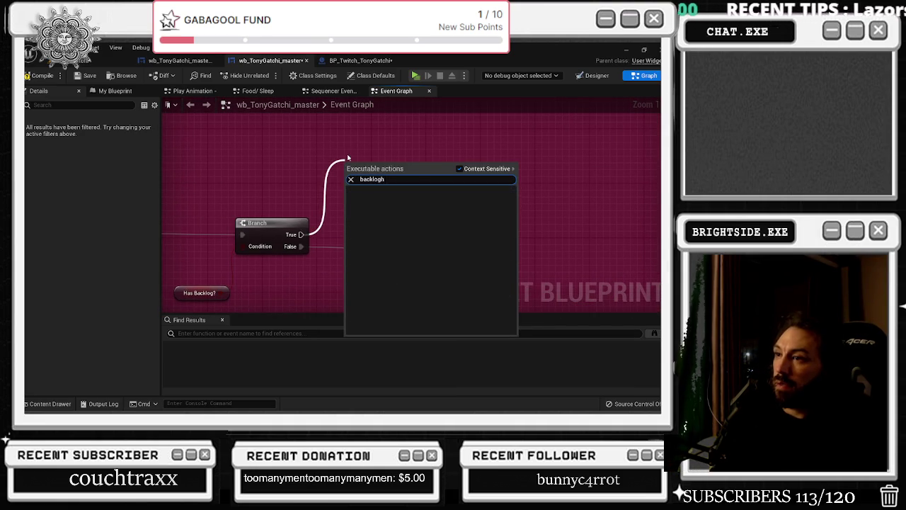
{"action": "key", "text": "Return"}
{"action": "left_click_drag", "start_coordinate": [368, 170], "coordinate": [384, 149]}
Move the idle animation nodes aside and jump to the backlog custom event.
{"action": "left_click_drag", "start_coordinate": [425, 233], "coordinate": [398, 234]}
{"action": "double_click", "coordinate": [421, 179]}
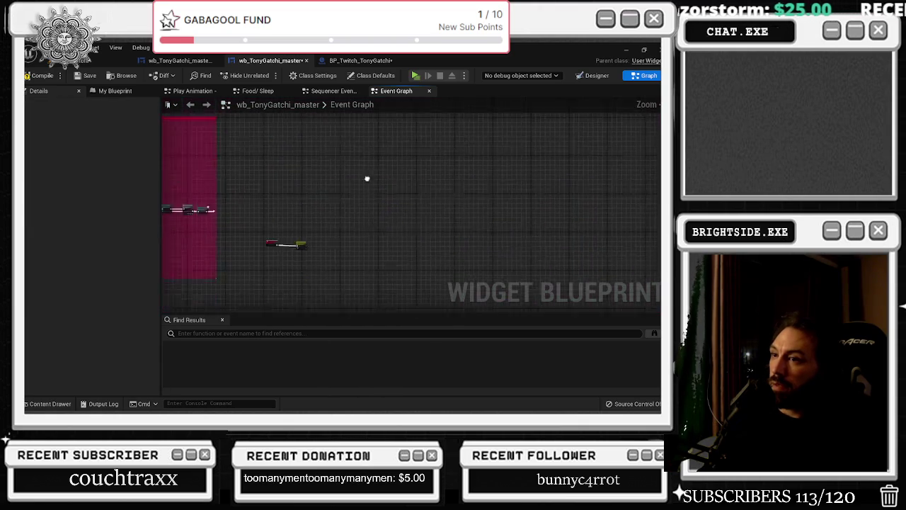
{"action": "left_click", "coordinate": [227, 176]}
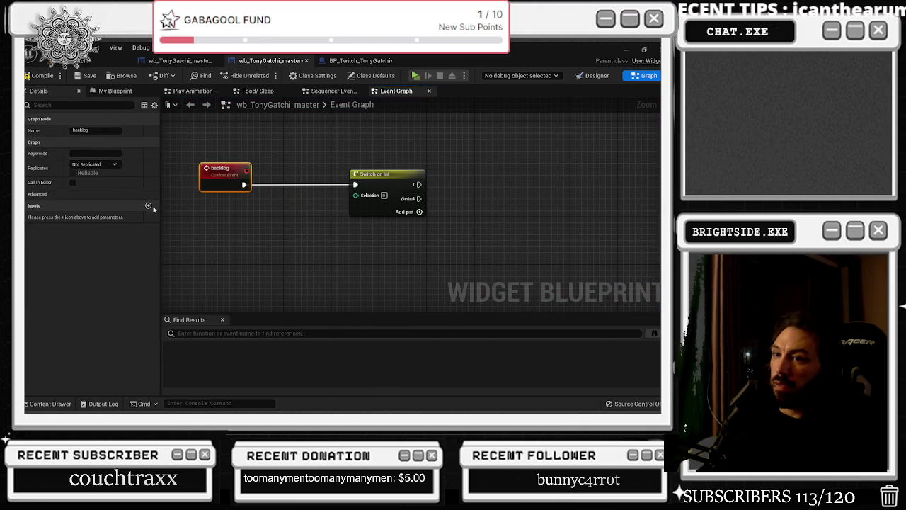
{"action": "left_click", "coordinate": [115, 91]}
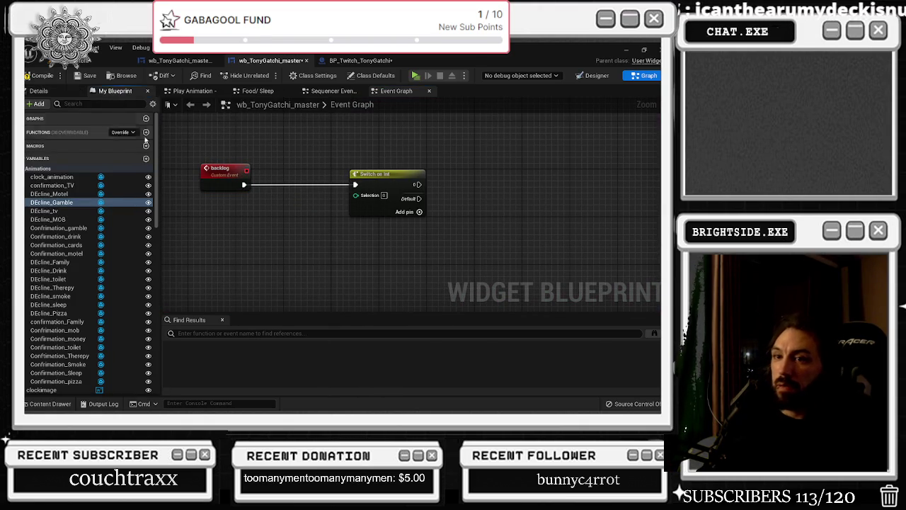
Shift the Switch on Int node about 100 px right and locate the has backlog? variable.
{"action": "scroll", "coordinate": [141, 168], "scroll_direction": "down", "scroll_amount": 2}
{"action": "scroll", "coordinate": [141, 167], "scroll_direction": "down", "scroll_amount": 4}
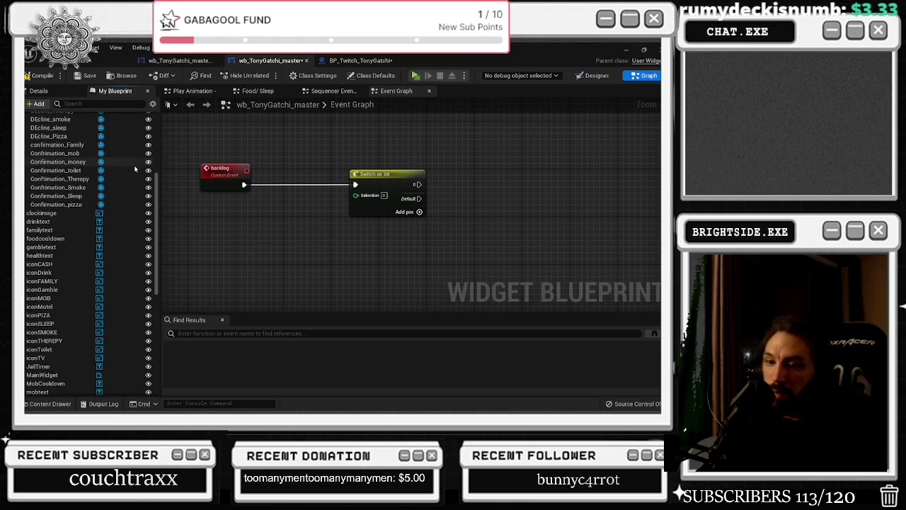
{"action": "scroll", "coordinate": [137, 173], "scroll_direction": "down", "scroll_amount": 3}
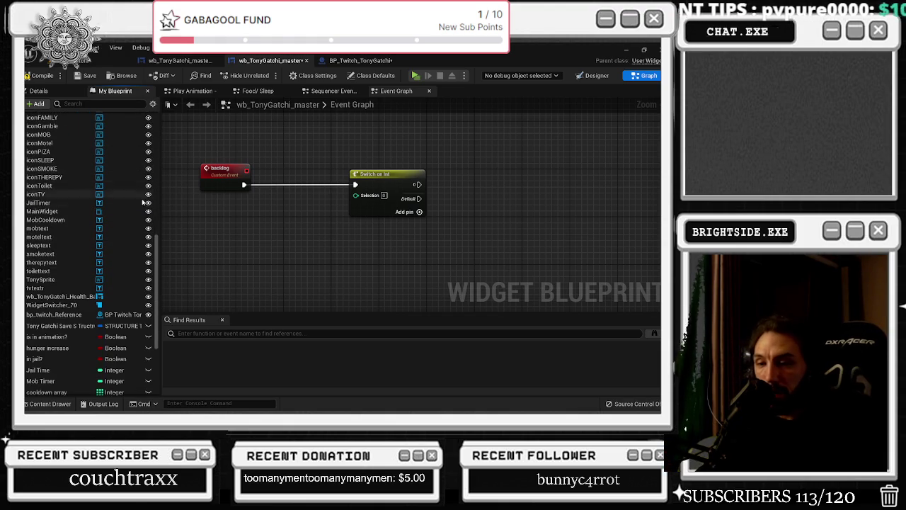
{"action": "scroll", "coordinate": [85, 363], "scroll_direction": "down", "scroll_amount": 4}
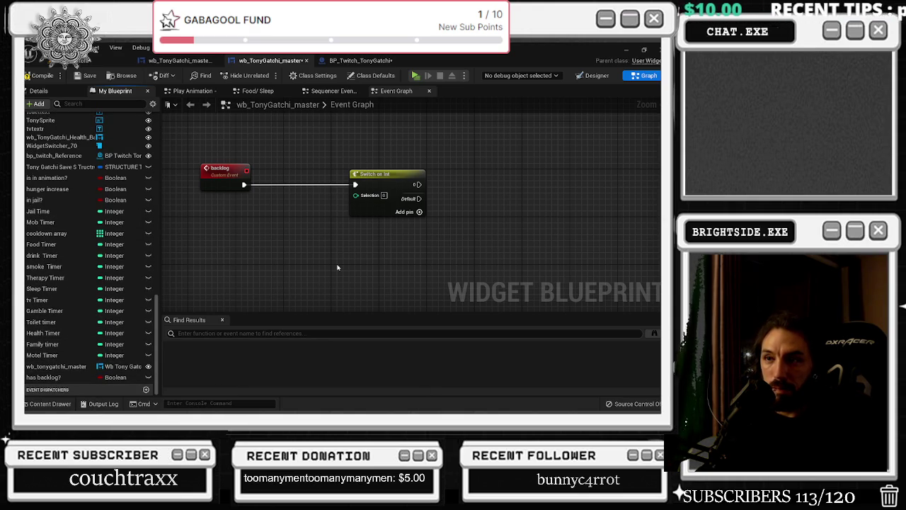
{"action": "left_click_drag", "start_coordinate": [392, 193], "coordinate": [463, 193]}
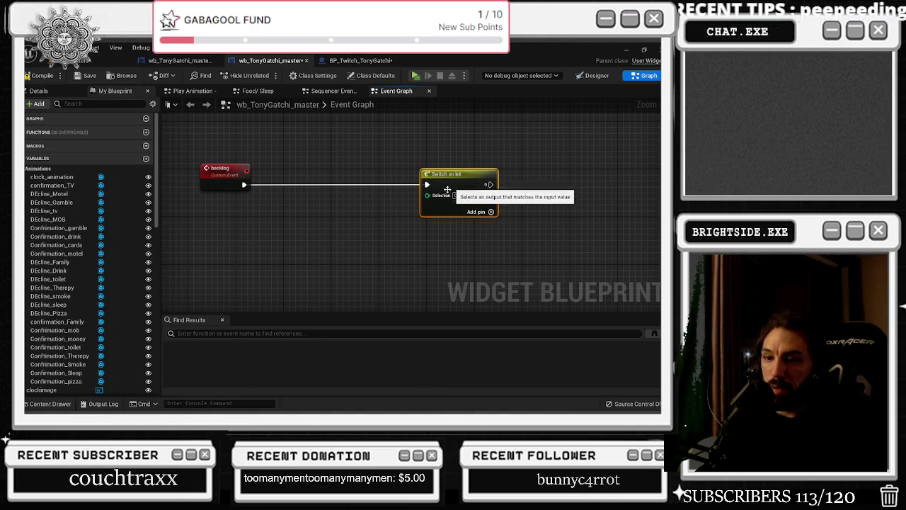
{"action": "scroll", "coordinate": [115, 346], "scroll_direction": "down", "scroll_amount": 15}
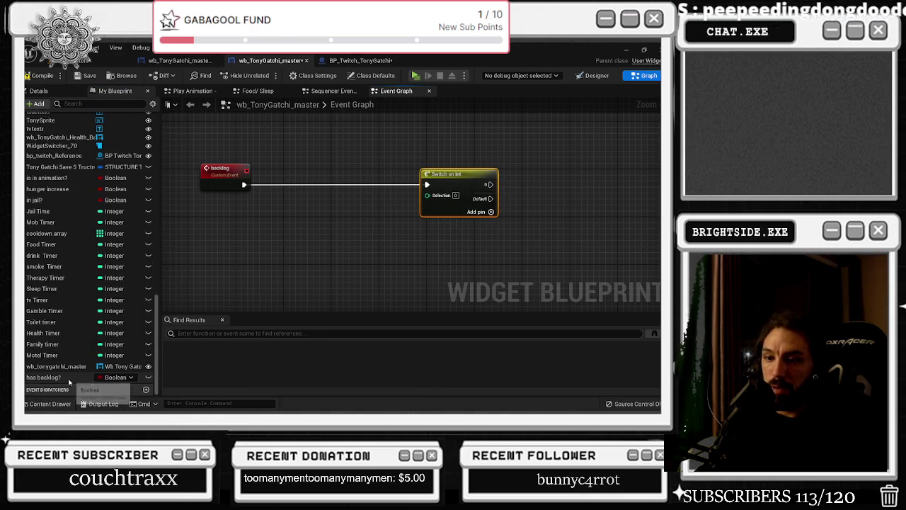
{"action": "right_click", "coordinate": [64, 381]}
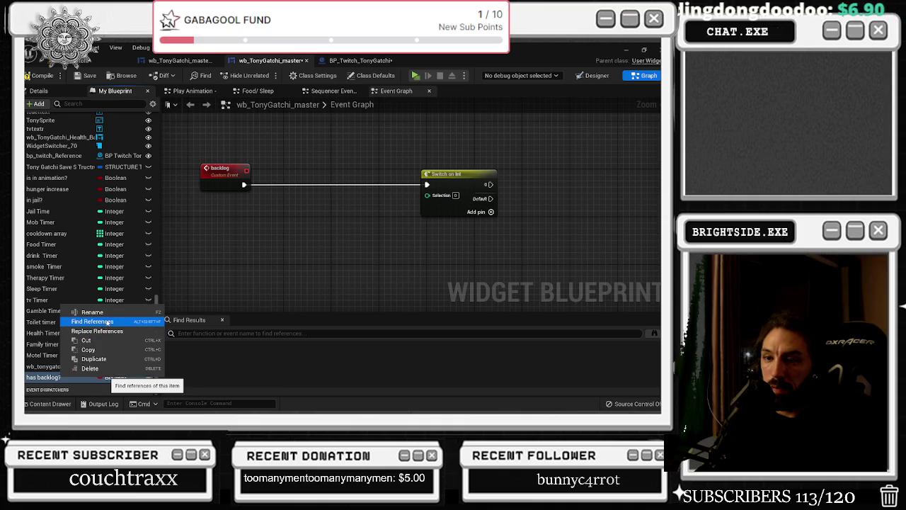
Find references to has backlog? and move its node down and right.
{"action": "left_click", "coordinate": [129, 322]}
{"action": "left_click", "coordinate": [207, 356]}
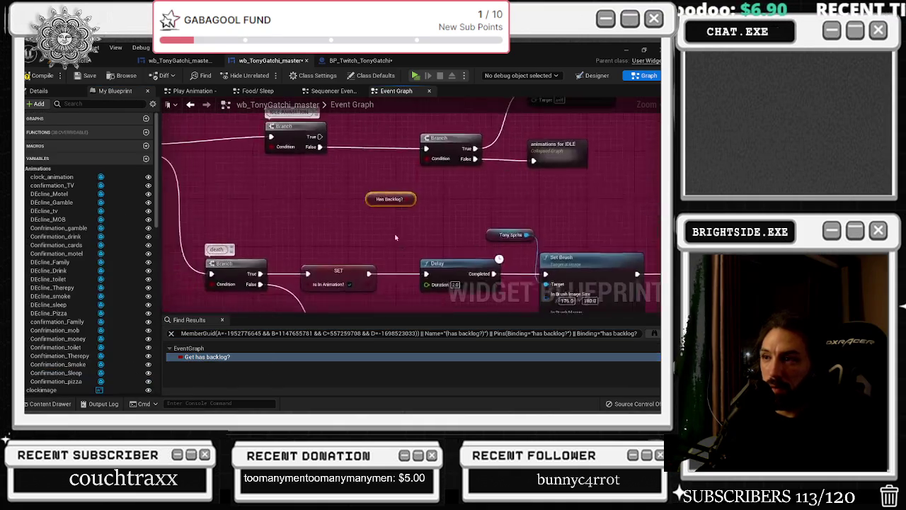
{"action": "left_click_drag", "start_coordinate": [271, 183], "coordinate": [301, 205]}
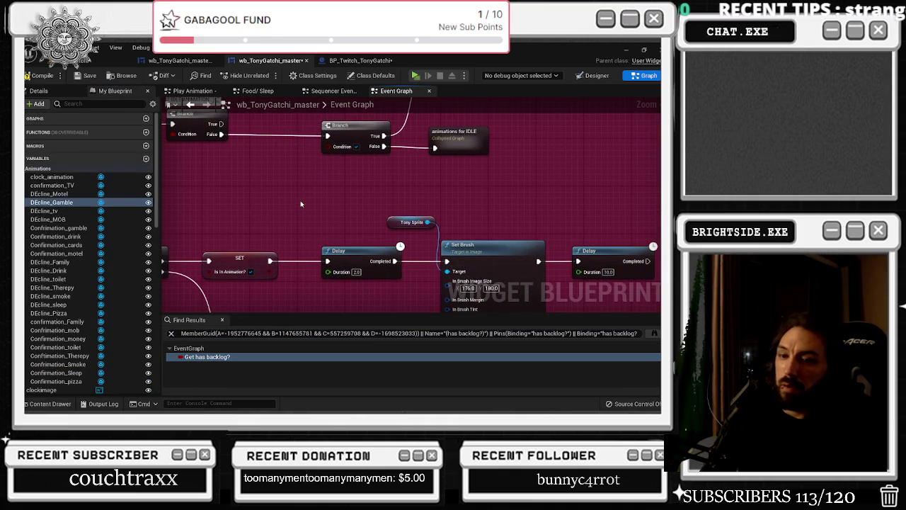
{"action": "scroll", "coordinate": [83, 316], "scroll_direction": "down", "scroll_amount": 10}
{"action": "scroll", "coordinate": [82, 316], "scroll_direction": "down", "scroll_amount": 5}
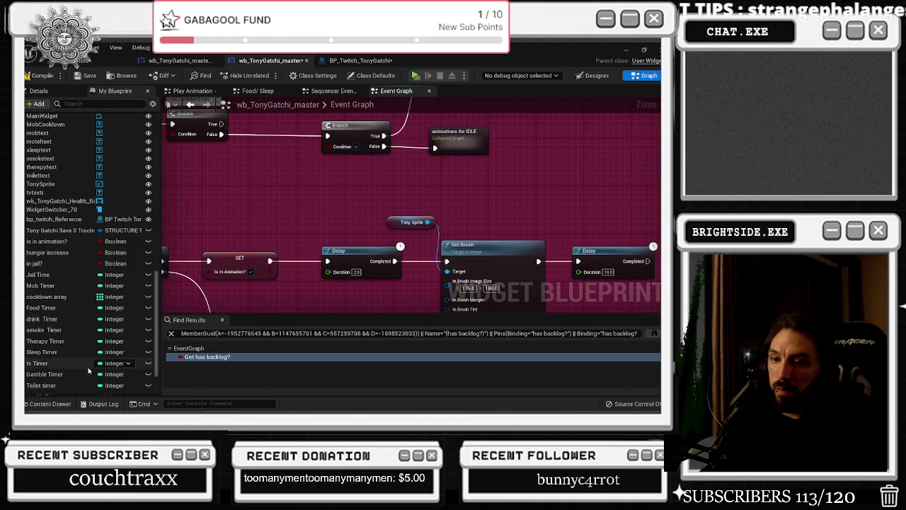
Change the has backlog? variable type from Boolean to Integer.
{"action": "left_click", "coordinate": [131, 378]}
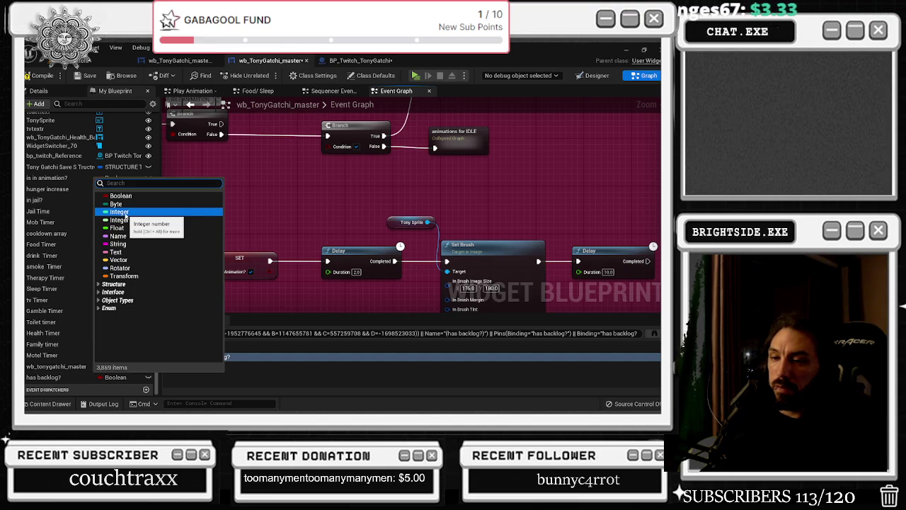
{"action": "left_click", "coordinate": [126, 214]}
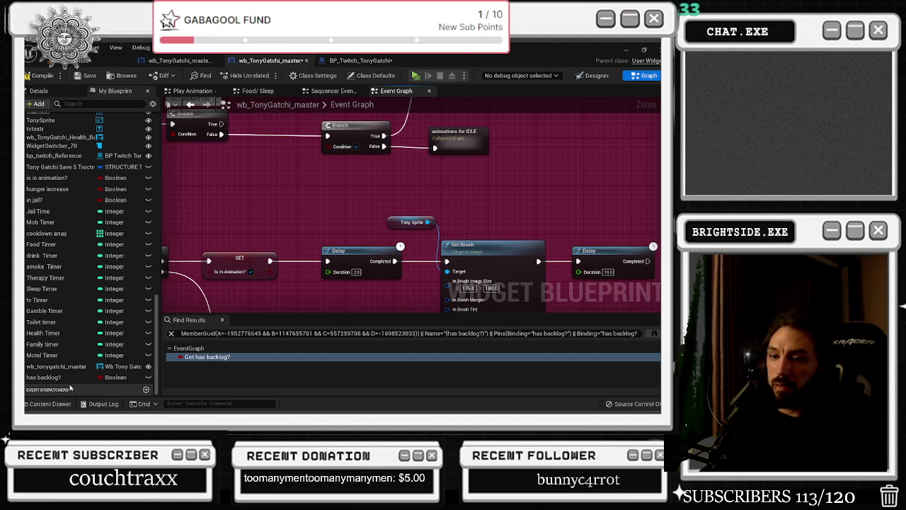
{"action": "scroll", "coordinate": [76, 328], "scroll_direction": "up", "scroll_amount": 10}
{"action": "scroll", "coordinate": [77, 329], "scroll_direction": "down", "scroll_amount": 10}
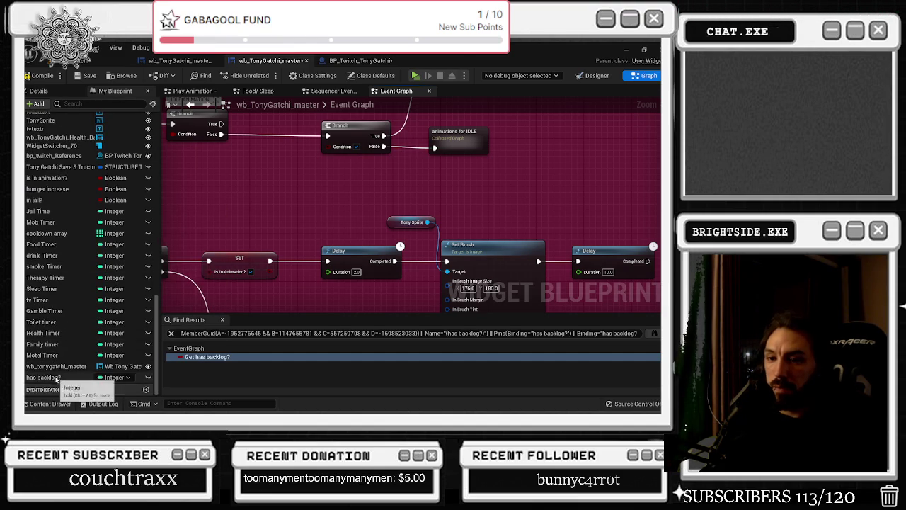
Rename the variable to backlog_items.
{"action": "double_click", "coordinate": [78, 377]}
{"action": "key", "text": "BackSpace"}
{"action": "key", "text": "ctrl+a"}
{"action": "type", "text": "backlog"}
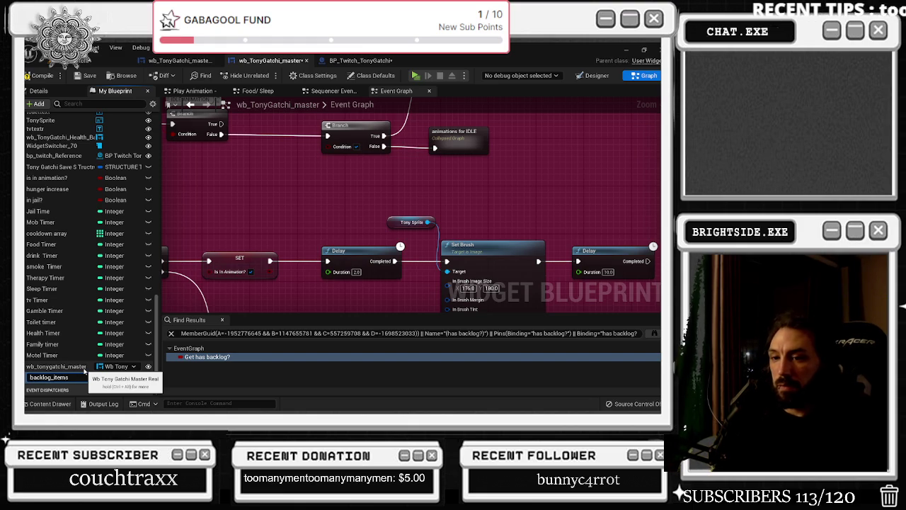
{"action": "key", "text": "Return"}
{"action": "right_click", "coordinate": [70, 377]}
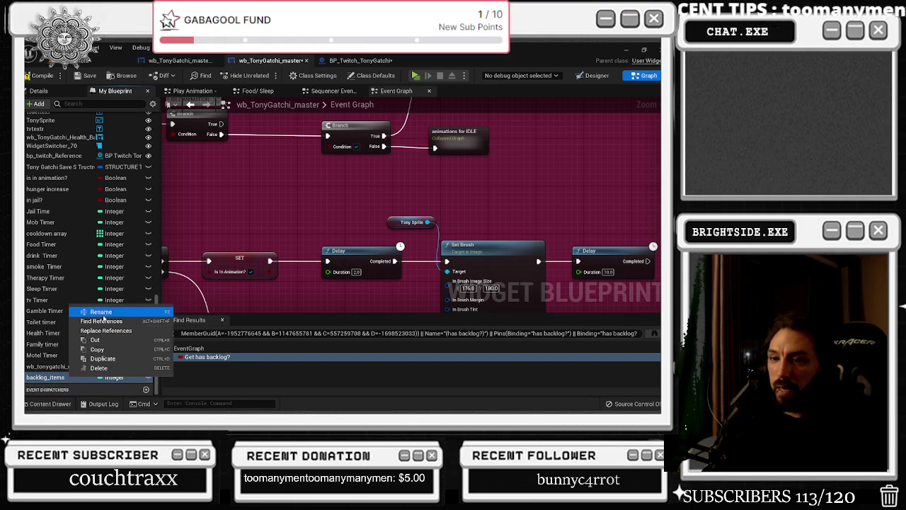
Duplicate backlog_items as a String variable named backlog_names.
{"action": "left_click", "coordinate": [103, 359]}
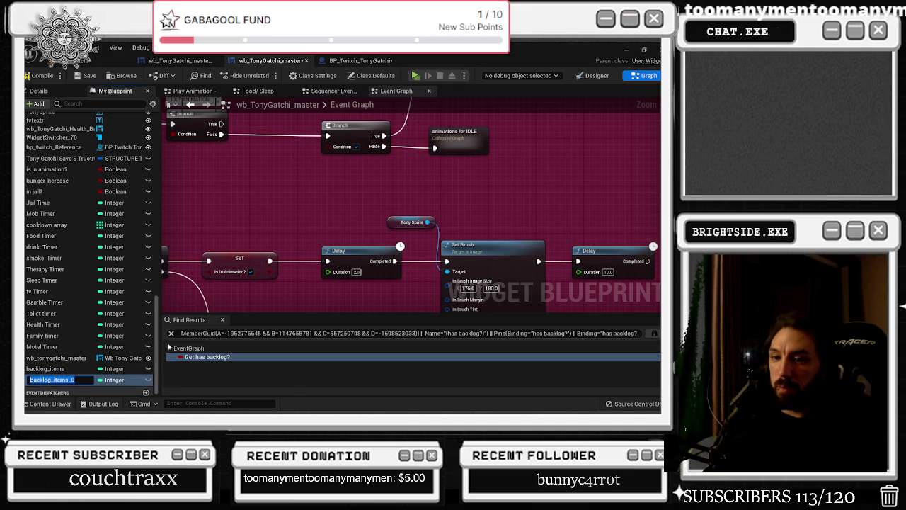
{"action": "type", "text": "backlog_"}
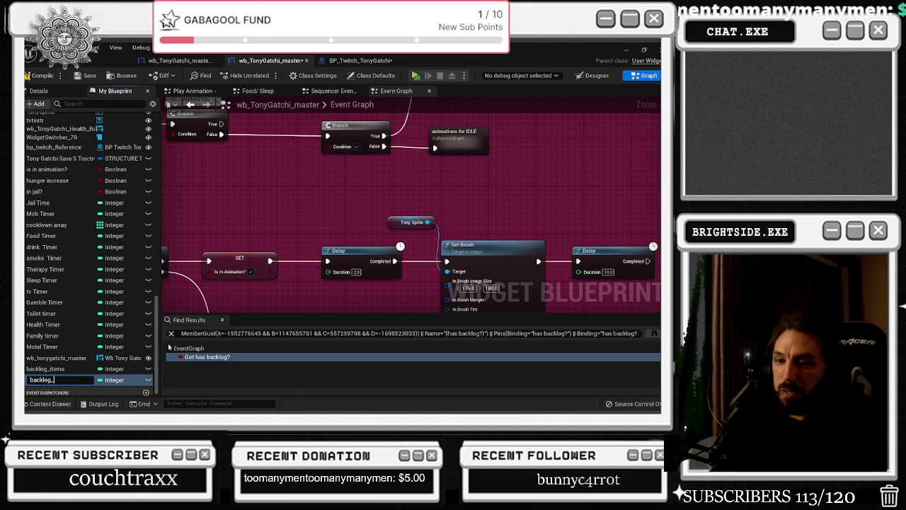
{"action": "type", "text": "names"}
{"action": "key", "text": "Return"}
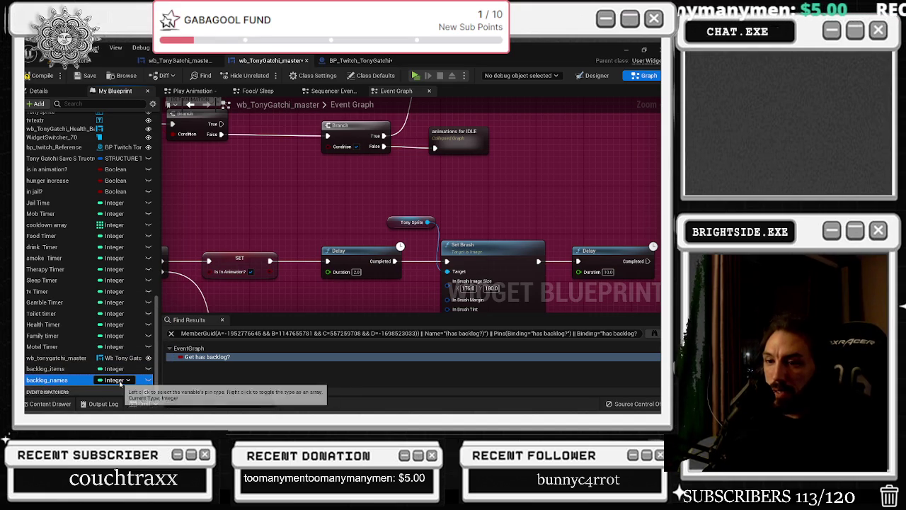
{"action": "left_click", "coordinate": [120, 382]}
{"action": "left_click", "coordinate": [118, 246]}
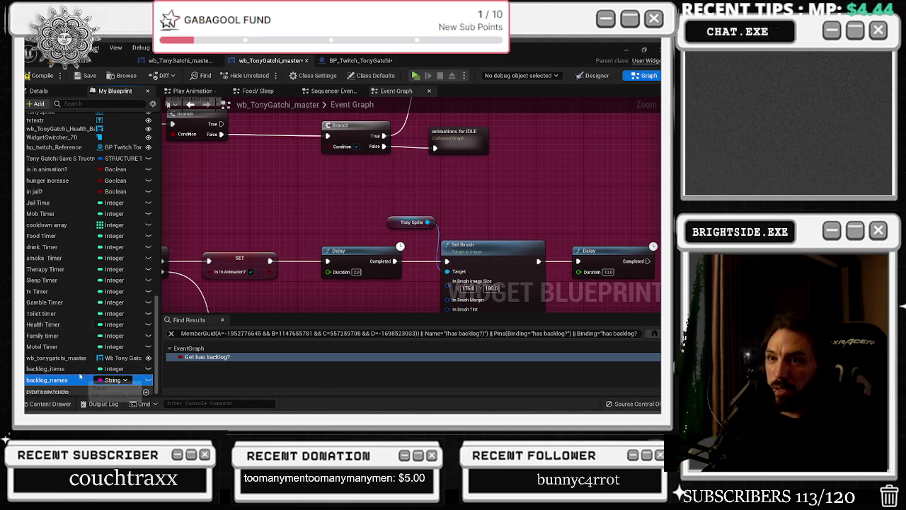
{"action": "key", "text": "F2"}
Make backlog_names and backlog_items arrays and place a Backlog Items getter.
{"action": "left_click", "coordinate": [41, 90]}
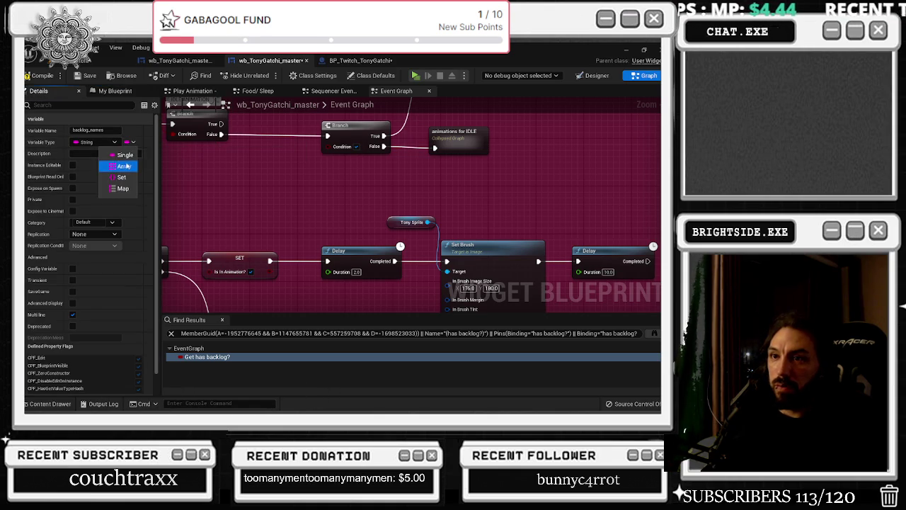
{"action": "left_click", "coordinate": [115, 90]}
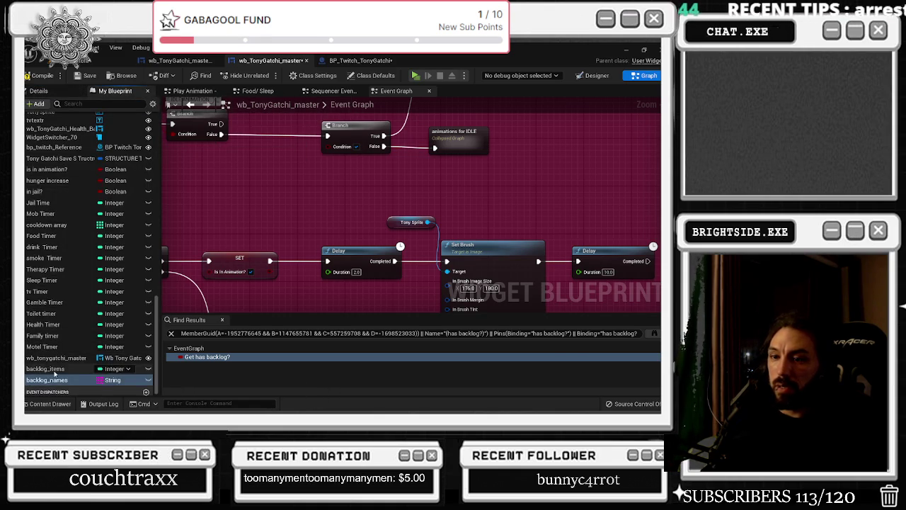
{"action": "left_click", "coordinate": [39, 90]}
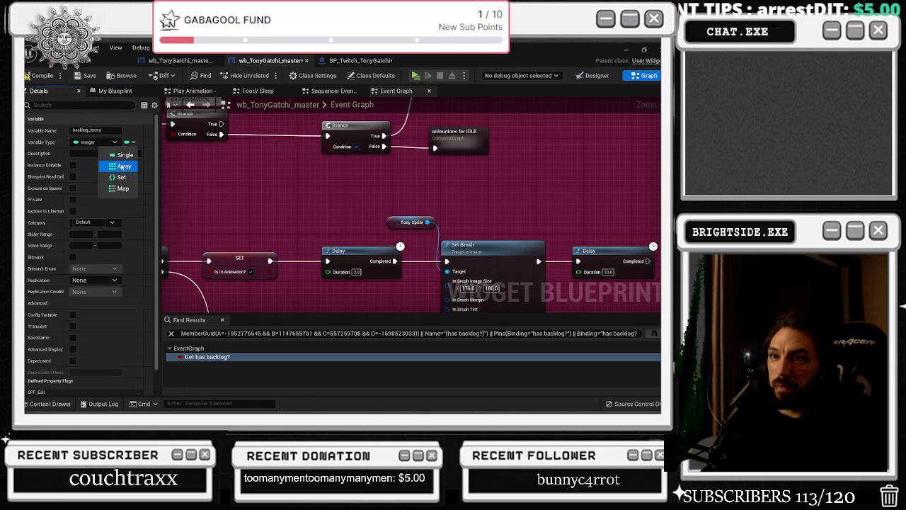
{"action": "left_click", "coordinate": [112, 91]}
{"action": "mouse_move", "coordinate": [45, 369]}
{"action": "left_mouse_down"}
{"action": "mouse_move", "coordinate": [186, 190]}
{"action": "mouse_move", "coordinate": [244, 177]}
{"action": "left_mouse_up"}
Add Length on Backlog Items and a greater-than node wired into the Branch condition.
{"action": "type", "text": "leng"}
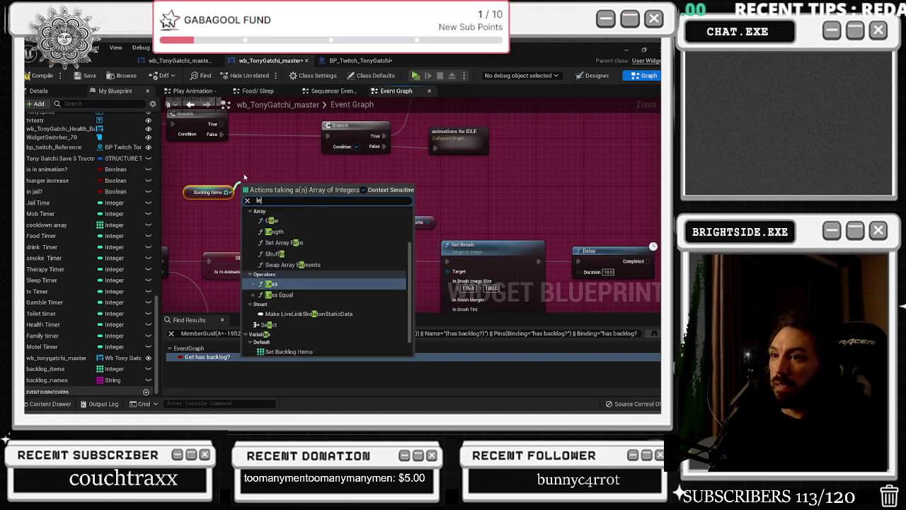
{"action": "left_click", "coordinate": [280, 227]}
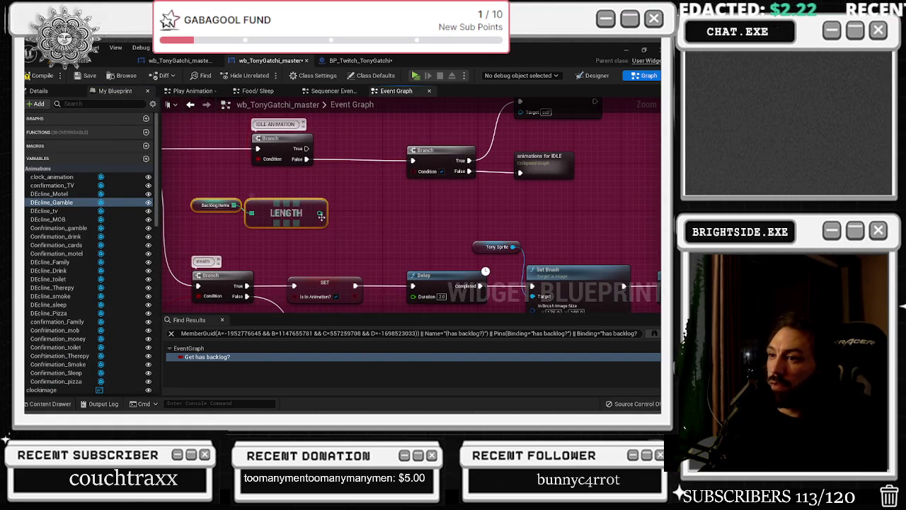
{"action": "left_click_drag", "start_coordinate": [320, 213], "coordinate": [328, 218]}
{"action": "type", "text": "greater"}
{"action": "key", "text": "Return"}
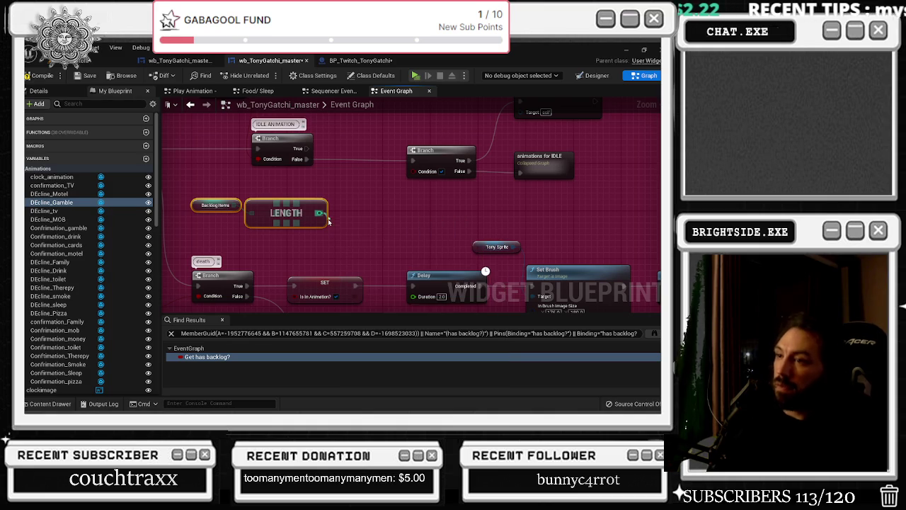
{"action": "left_click_drag", "start_coordinate": [374, 229], "coordinate": [416, 172]}
{"action": "right_click", "coordinate": [444, 199]}
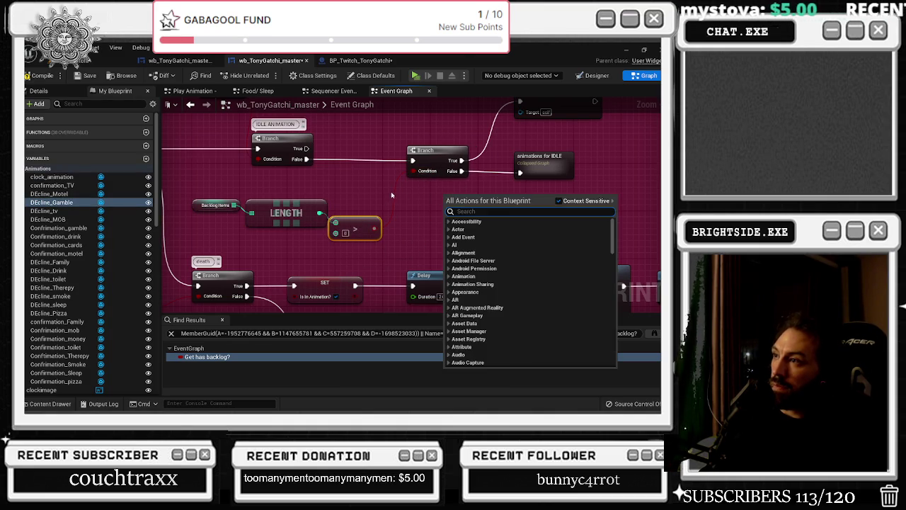
{"action": "left_click", "coordinate": [375, 228]}
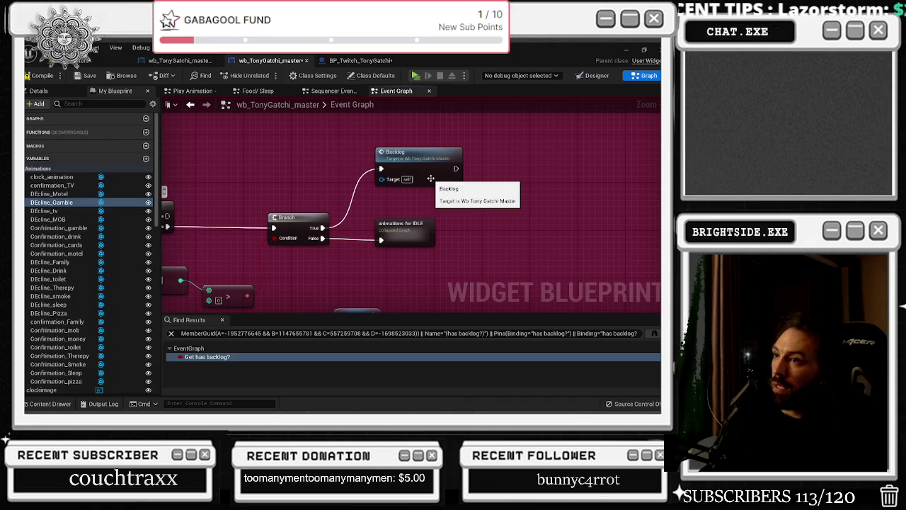
Jump to the backlog custom event and select its Switch on Int node.
{"action": "double_click", "coordinate": [425, 164]}
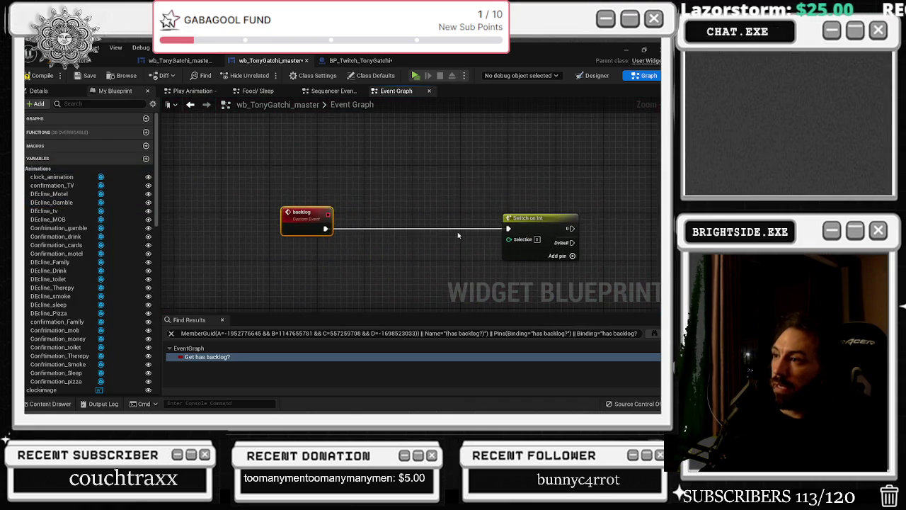
{"action": "left_click", "coordinate": [504, 212]}
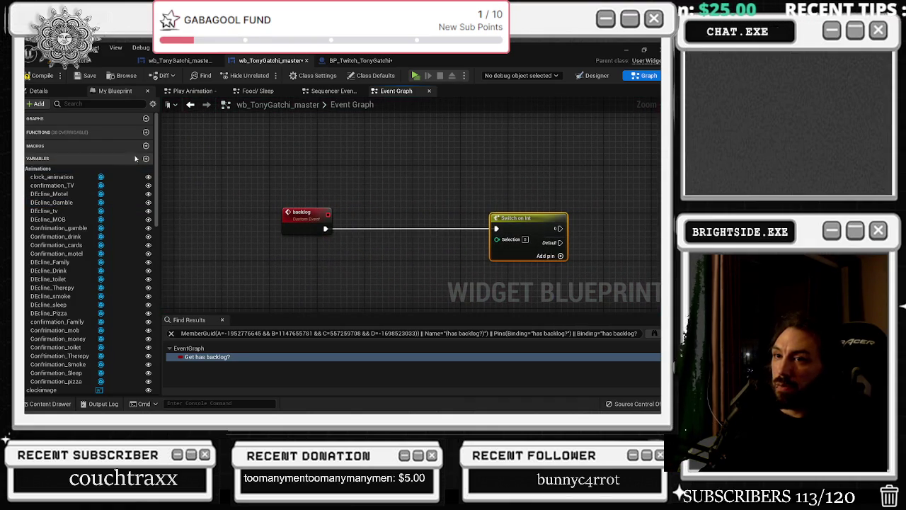
{"action": "left_click", "coordinate": [27, 91]}
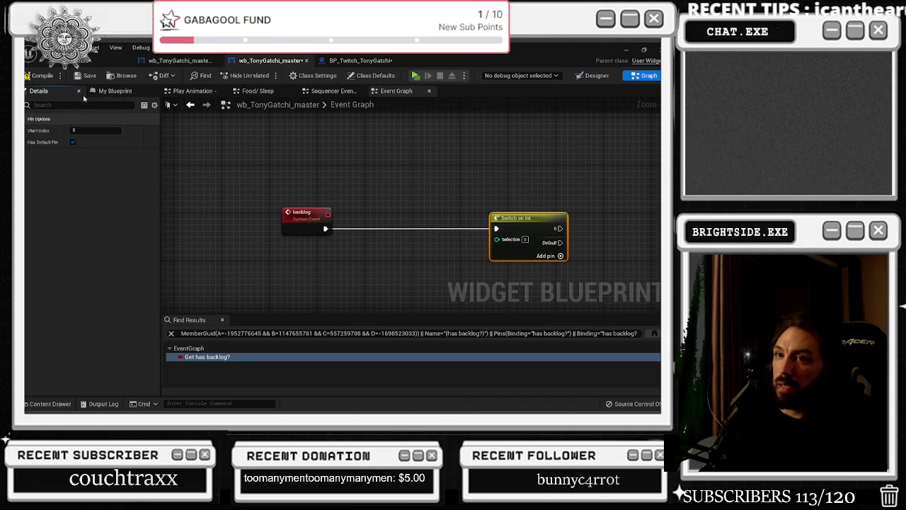
{"action": "left_click", "coordinate": [115, 91]}
{"action": "scroll", "coordinate": [64, 352], "scroll_direction": "down", "scroll_amount": 5}
{"action": "scroll", "coordinate": [64, 352], "scroll_direction": "down", "scroll_amount": 10}
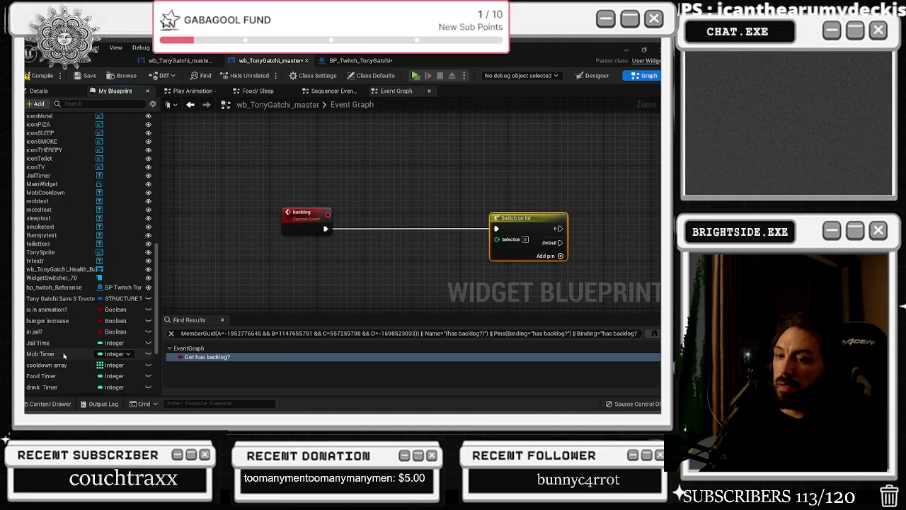
Place Backlog Items and Backlog Names getters, wiring a Backlog Items GET into Switch Selection.
{"action": "mouse_move", "coordinate": [49, 366]}
{"action": "left_mouse_down"}
{"action": "mouse_move", "coordinate": [349, 268]}
{"action": "mouse_move", "coordinate": [266, 244]}
{"action": "mouse_move", "coordinate": [273, 248]}
{"action": "left_mouse_up"}
{"action": "mouse_move", "coordinate": [59, 381]}
{"action": "left_mouse_down"}
{"action": "mouse_move", "coordinate": [239, 264]}
{"action": "mouse_move", "coordinate": [221, 245]}
{"action": "mouse_move", "coordinate": [252, 223]}
{"action": "mouse_move", "coordinate": [274, 226]}
{"action": "left_mouse_up"}
{"action": "left_click", "coordinate": [274, 225]}
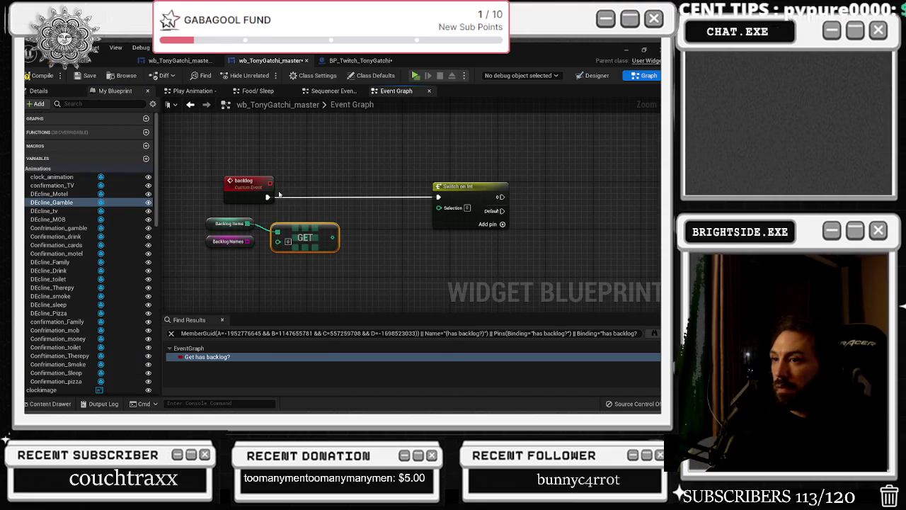
{"action": "left_click_drag", "start_coordinate": [333, 237], "coordinate": [439, 208]}
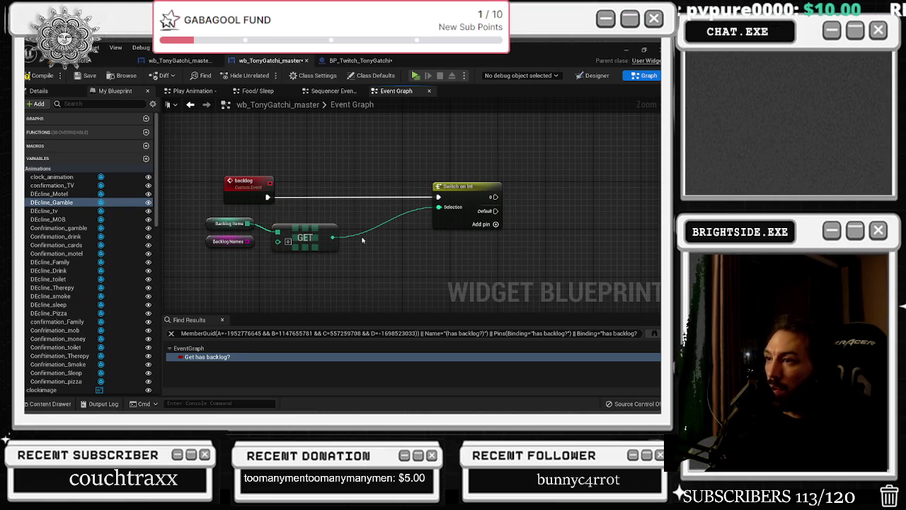
{"action": "left_click_drag", "start_coordinate": [301, 237], "coordinate": [308, 241]}
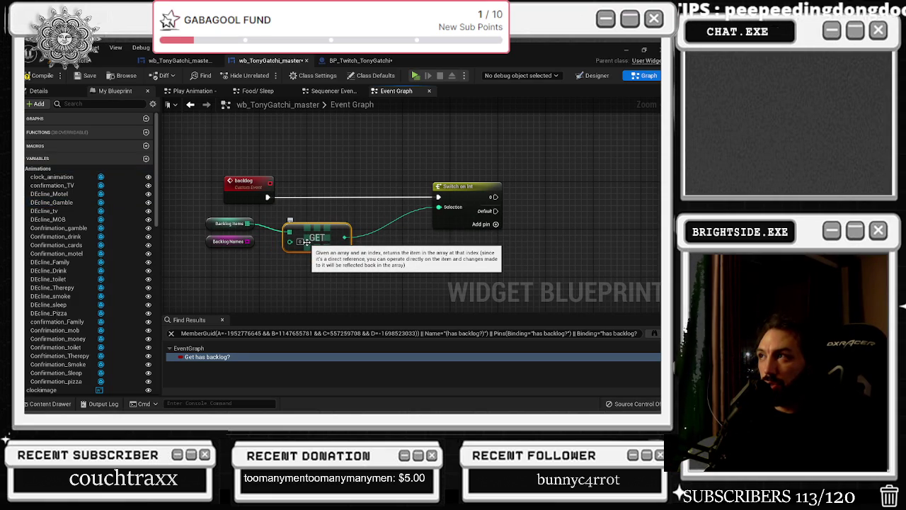
{"action": "left_click_drag", "start_coordinate": [198, 212], "coordinate": [364, 261]}
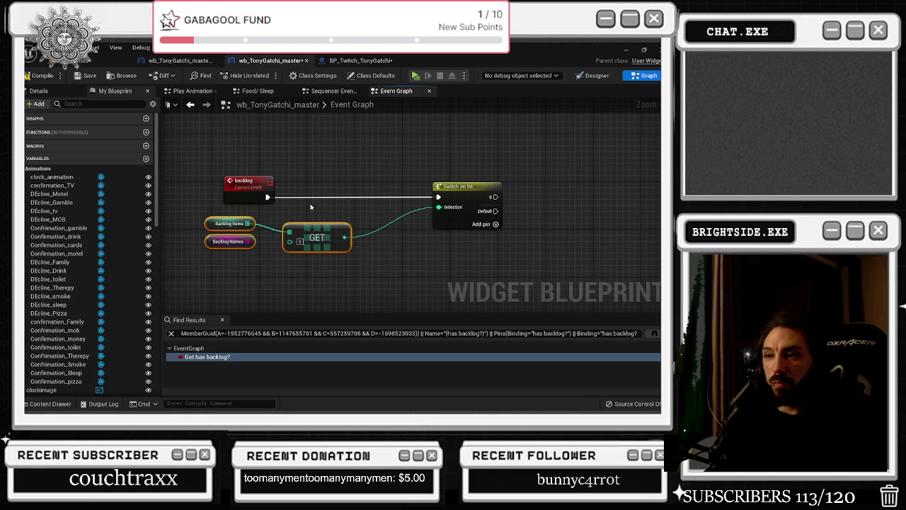
{"action": "left_click_drag", "start_coordinate": [249, 244], "coordinate": [283, 282]}
Add a GET node from the Backlog Names array.
{"action": "type", "text": "get"}
{"action": "key", "text": "Return"}
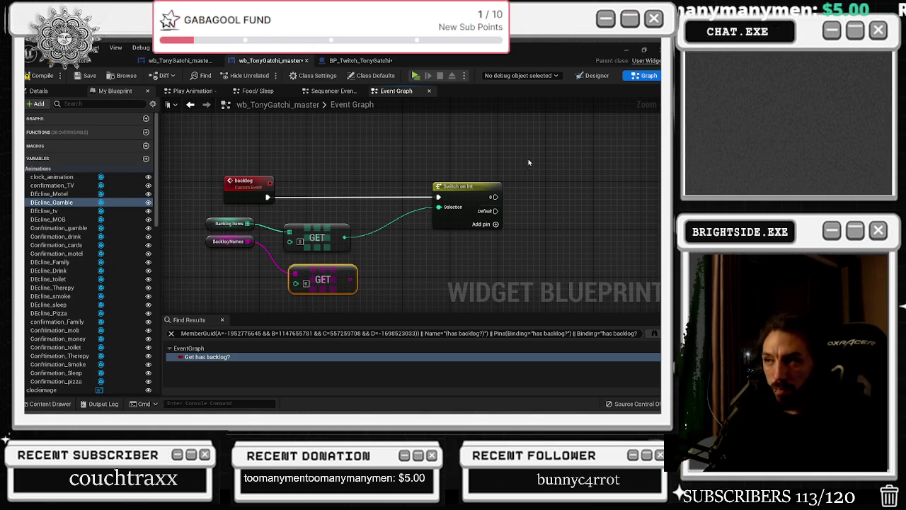
{"action": "scroll", "coordinate": [497, 159], "scroll_direction": "down", "scroll_amount": 1}
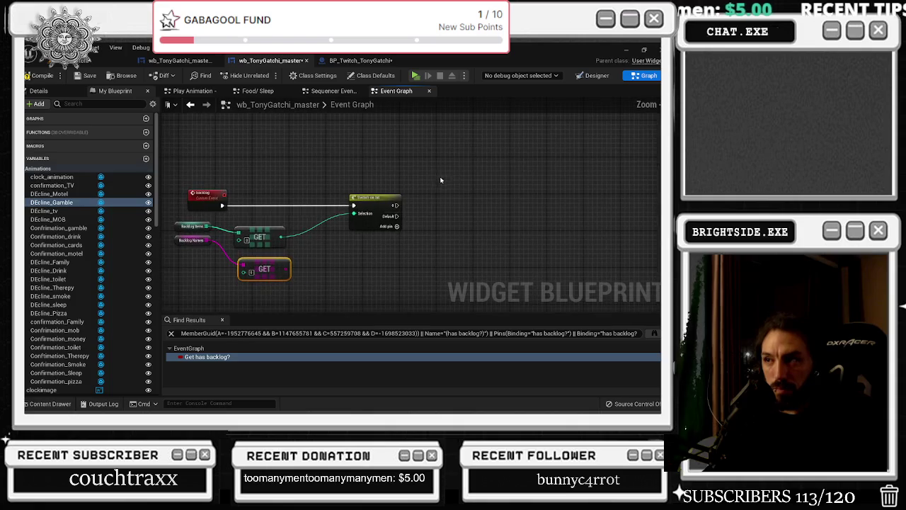
Add outputs 1 and 2 to Switch on Int and line up the Backlog Names GET nodes.
{"action": "left_click", "coordinate": [396, 225]}
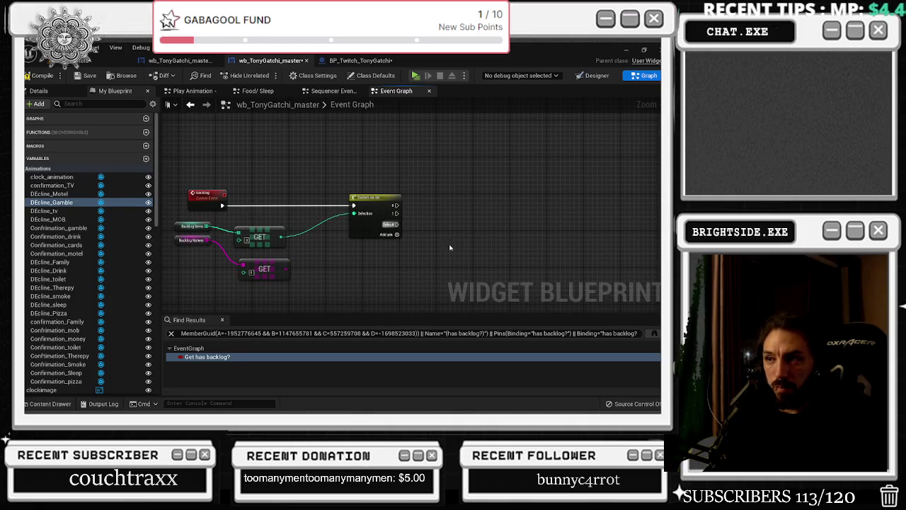
{"action": "left_click_drag", "start_coordinate": [399, 241], "coordinate": [524, 250]}
{"action": "left_click", "coordinate": [397, 234]}
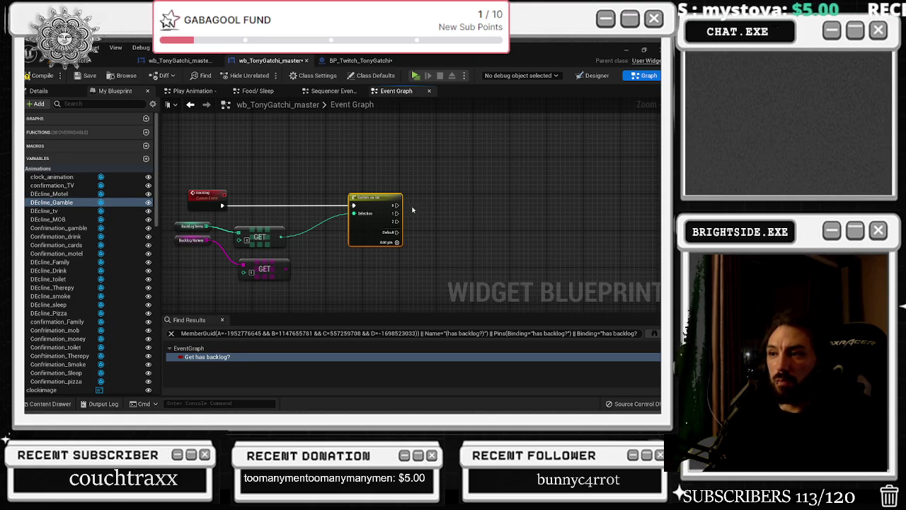
{"action": "left_click_drag", "start_coordinate": [276, 273], "coordinate": [272, 268]}
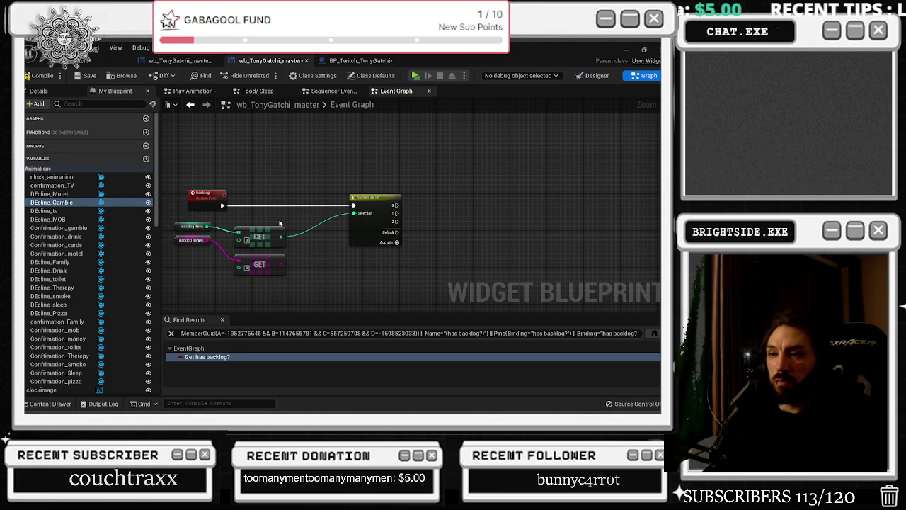
{"action": "left_click_drag", "start_coordinate": [184, 243], "coordinate": [185, 248]}
{"action": "left_click_drag", "start_coordinate": [265, 263], "coordinate": [266, 258]}
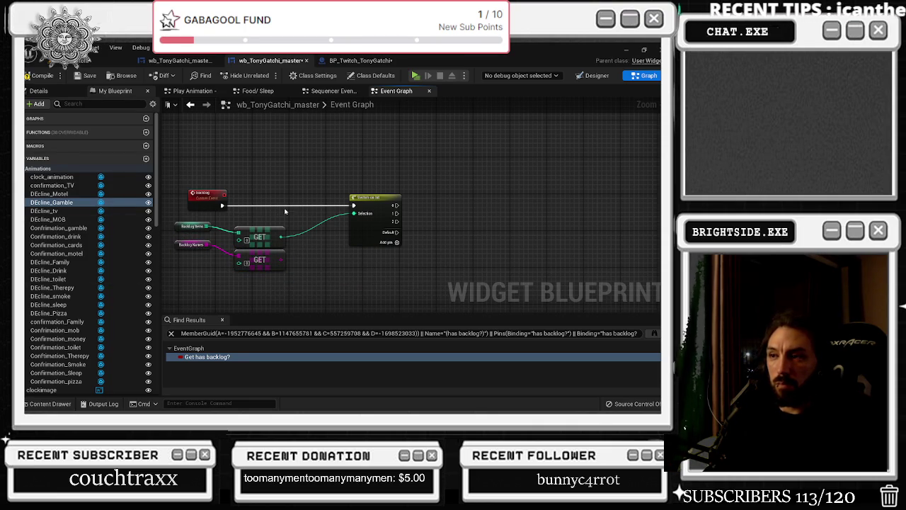
{"action": "scroll", "coordinate": [388, 180], "scroll_direction": "down", "scroll_amount": 1}
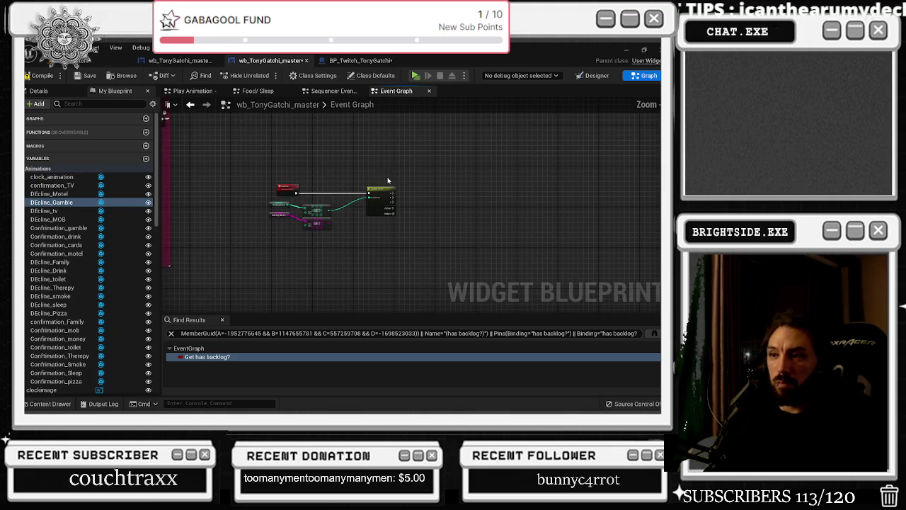
Frame the backlog nodes, then compile and save the widget blueprint.
{"action": "scroll", "coordinate": [382, 207], "scroll_direction": "up", "scroll_amount": 1}
{"action": "left_click_drag", "start_coordinate": [382, 207], "coordinate": [314, 226]}
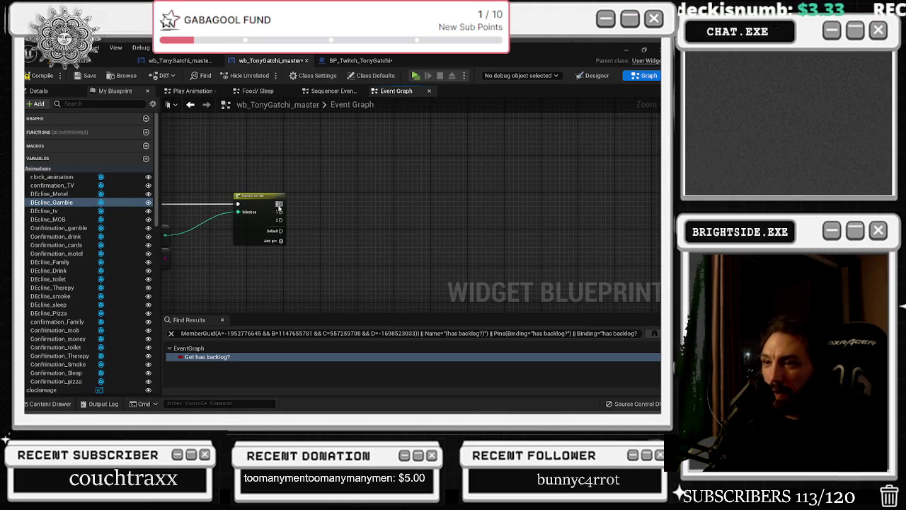
{"action": "key", "text": "Home"}
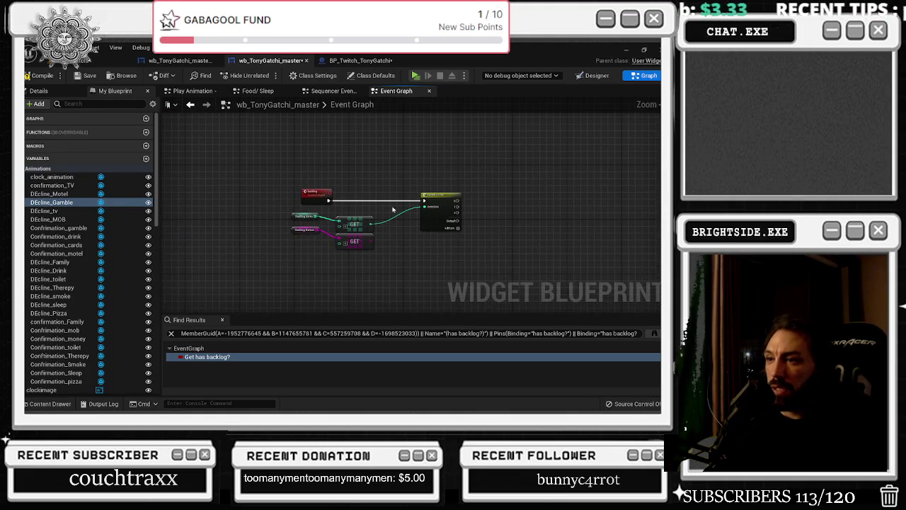
{"action": "left_click", "coordinate": [39, 75]}
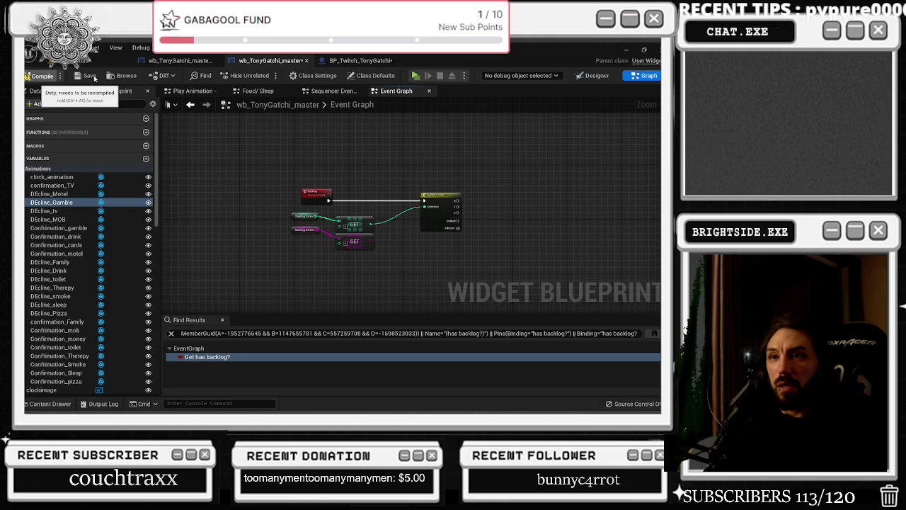
{"action": "left_click", "coordinate": [94, 77]}
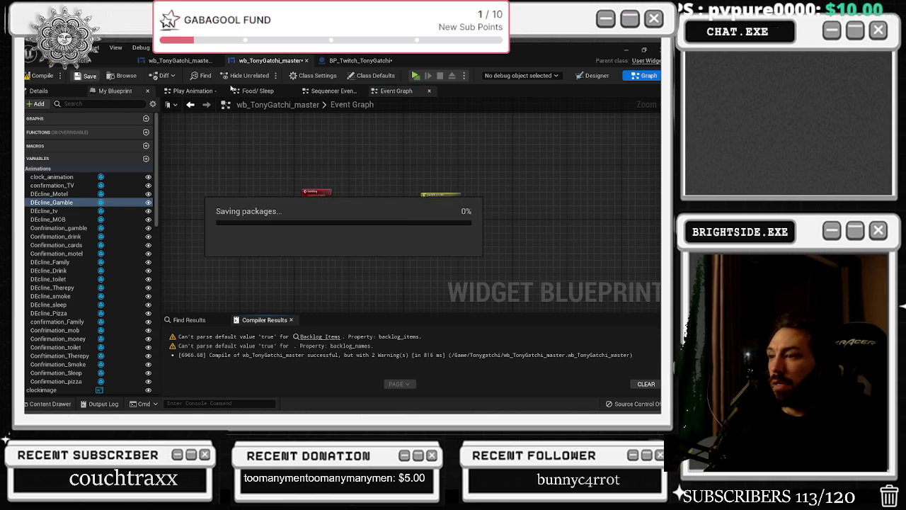
Look over the smoke, ducks and motel sections, then switch to the Designer canvas.
{"action": "scroll", "coordinate": [398, 163], "scroll_direction": "down", "scroll_amount": 5}
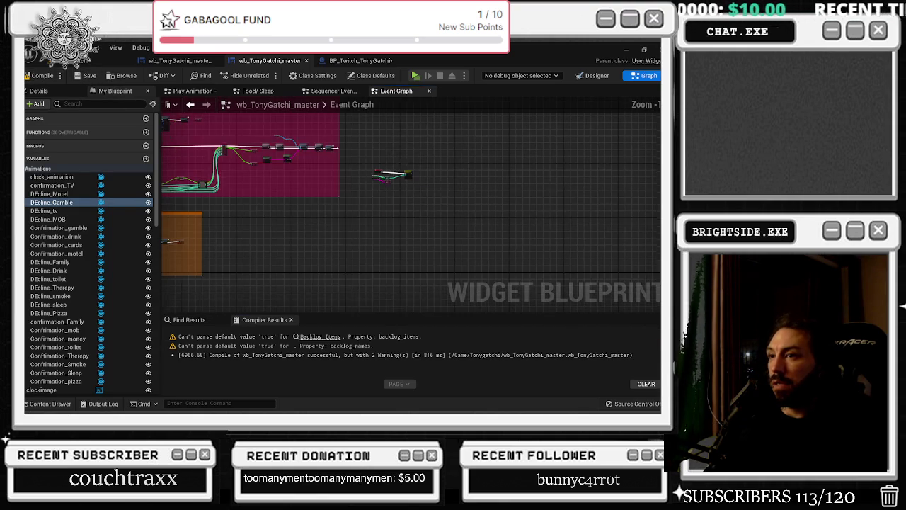
{"action": "left_click_drag", "start_coordinate": [519, 176], "coordinate": [490, 58]}
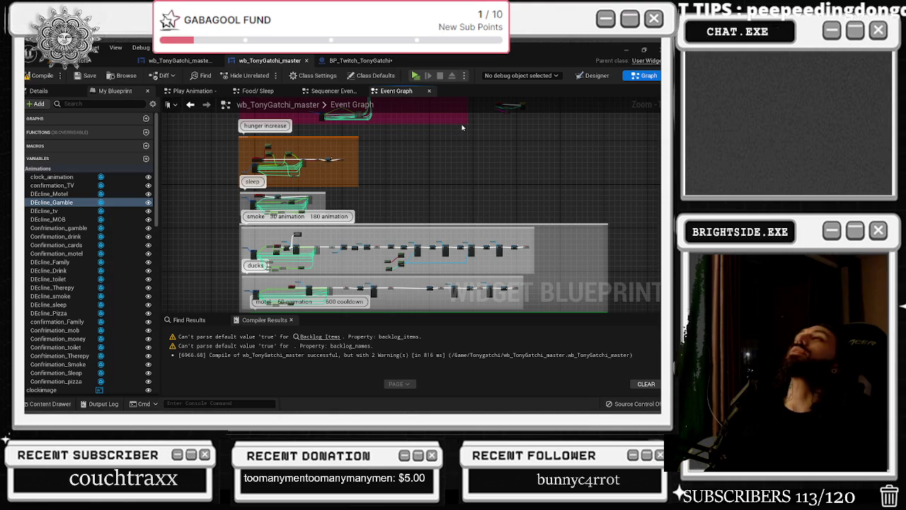
{"action": "scroll", "coordinate": [298, 225], "scroll_direction": "up", "scroll_amount": 3}
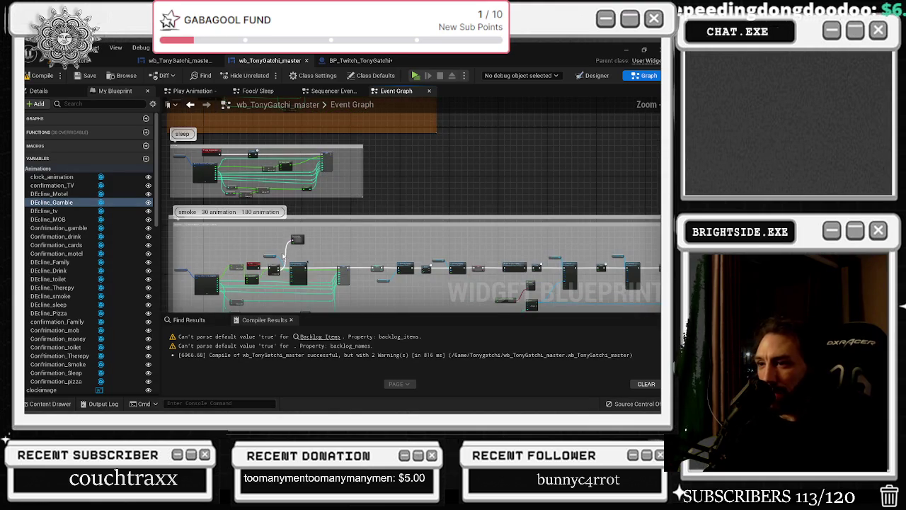
{"action": "scroll", "coordinate": [257, 252], "scroll_direction": "down", "scroll_amount": 3}
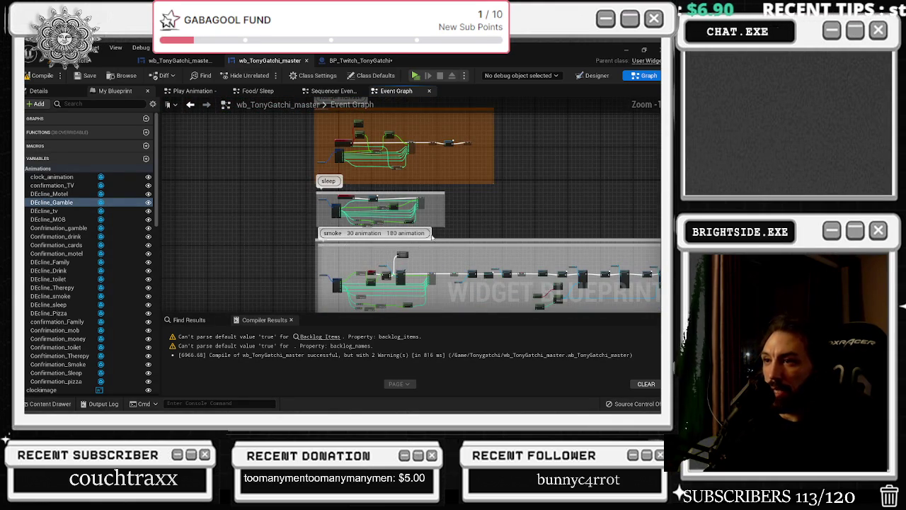
{"action": "left_click", "coordinate": [593, 75]}
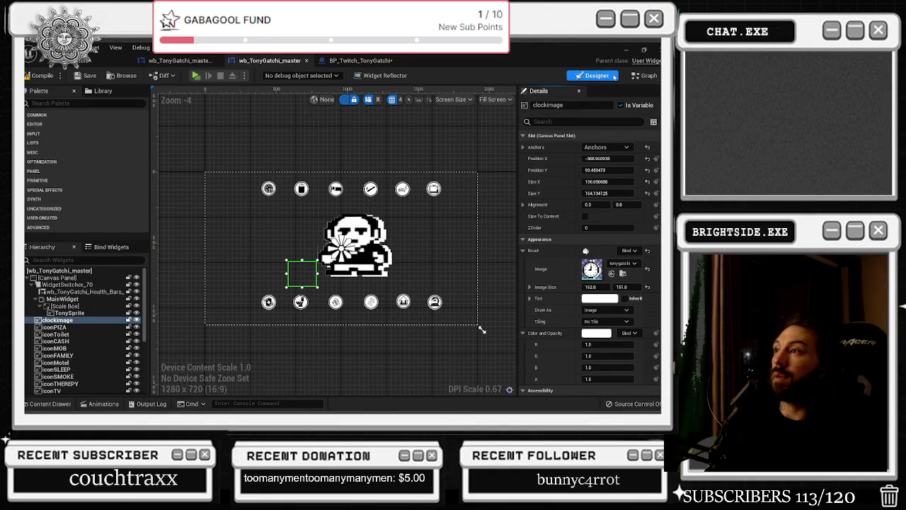
Try a SET Food Timer node on Switch output 0, then delete it and cancel a 'food' search.
{"action": "left_click", "coordinate": [644, 75]}
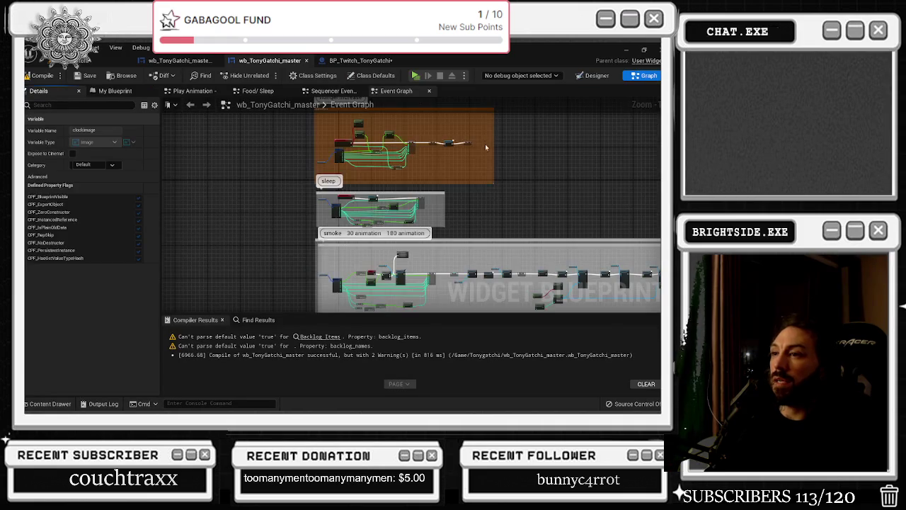
{"action": "scroll", "coordinate": [351, 263], "scroll_direction": "up", "scroll_amount": 3}
{"action": "scroll", "coordinate": [369, 238], "scroll_direction": "up", "scroll_amount": 5}
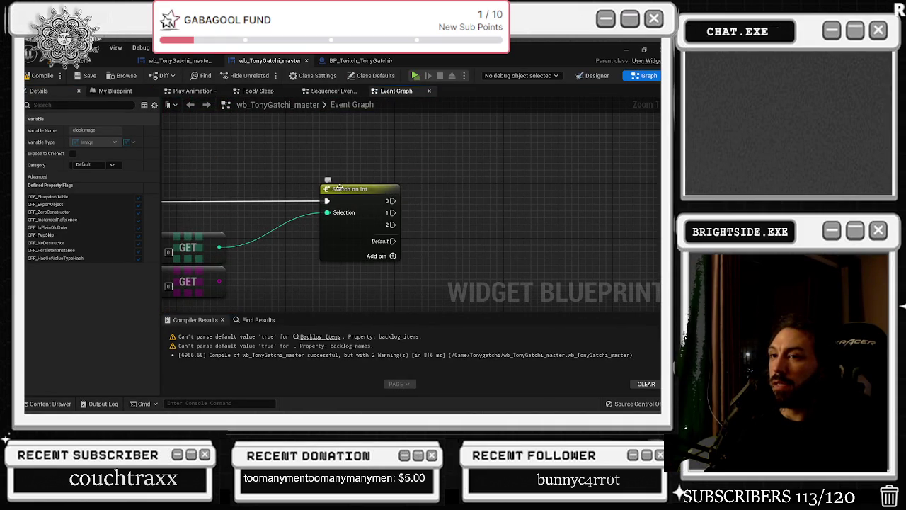
{"action": "mouse_move", "coordinate": [395, 201]}
{"action": "left_mouse_down"}
{"action": "mouse_move", "coordinate": [436, 170]}
{"action": "mouse_move", "coordinate": [460, 128]}
{"action": "left_mouse_up"}
{"action": "left_click", "coordinate": [495, 158]}
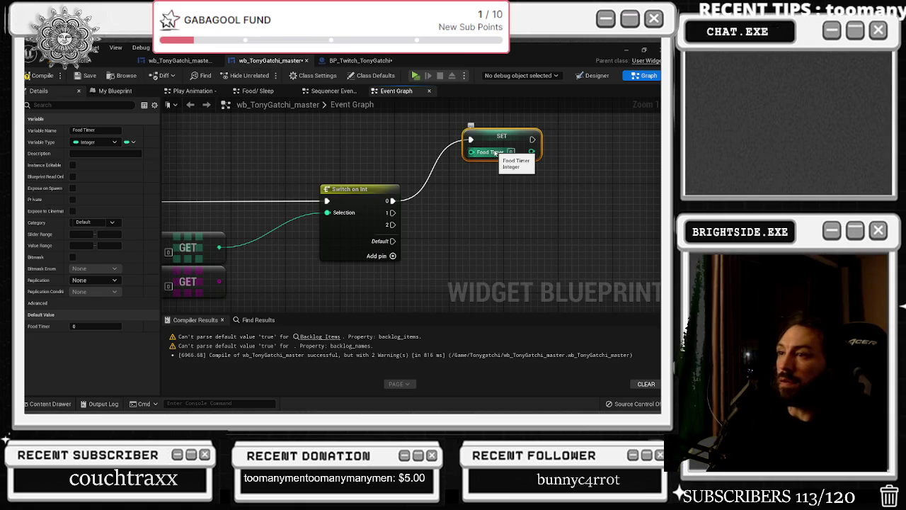
{"action": "key", "text": "Delete"}
{"action": "mouse_move", "coordinate": [392, 201]}
{"action": "left_mouse_down"}
{"action": "mouse_move", "coordinate": [410, 201]}
{"action": "mouse_move", "coordinate": [424, 156]}
{"action": "left_mouse_up"}
{"action": "type", "text": "food"}
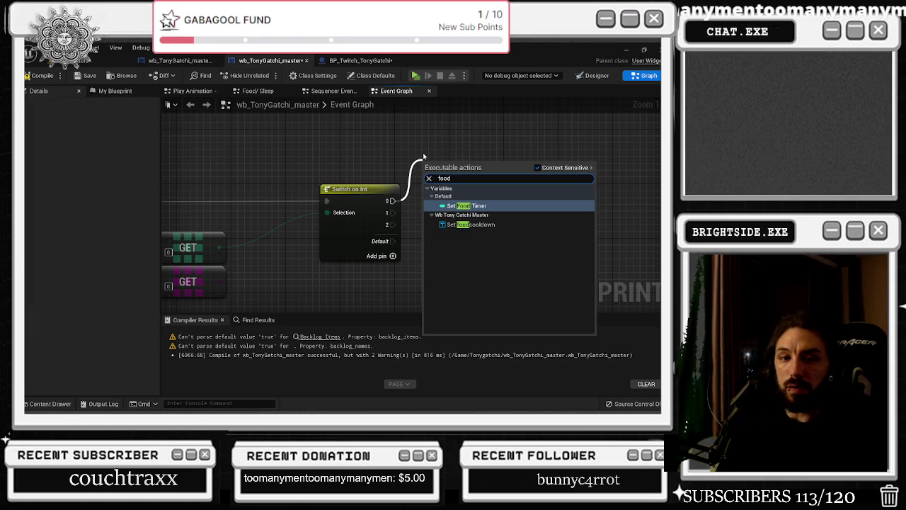
{"action": "key", "text": "Escape"}
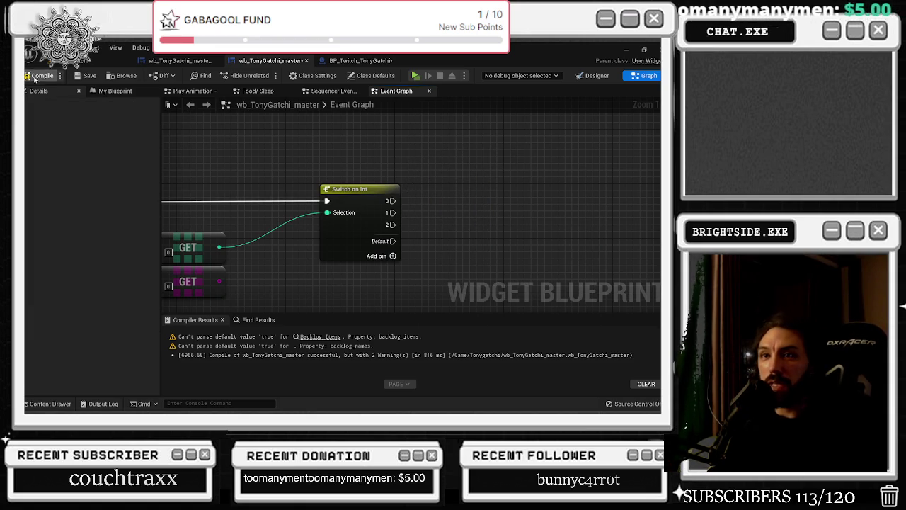
Save the widget blueprint and browse the graph's blueprint action list at several spots.
{"action": "left_click", "coordinate": [80, 77]}
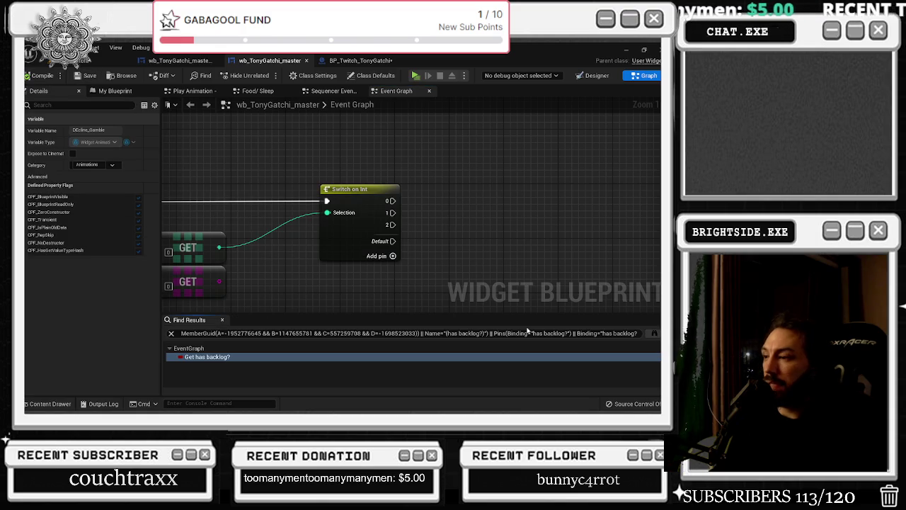
{"action": "left_click_drag", "start_coordinate": [551, 203], "coordinate": [537, 202]}
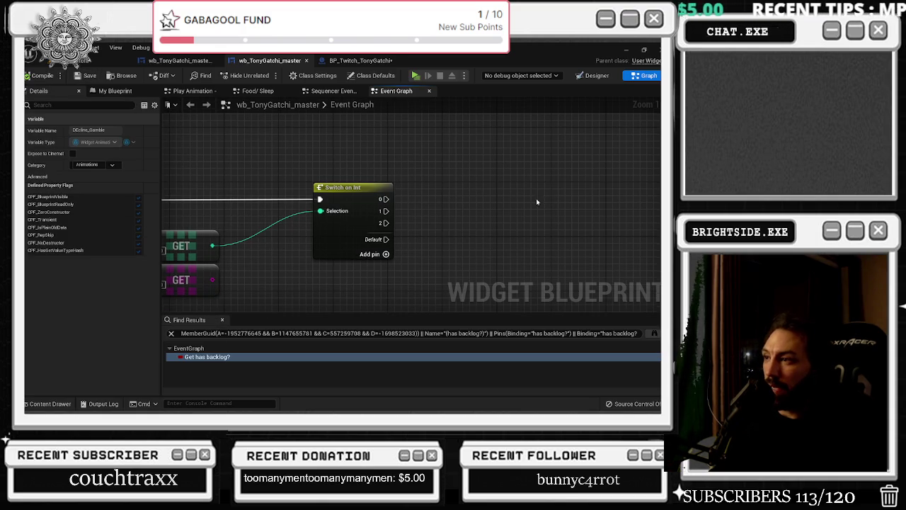
{"action": "right_click", "coordinate": [468, 198]}
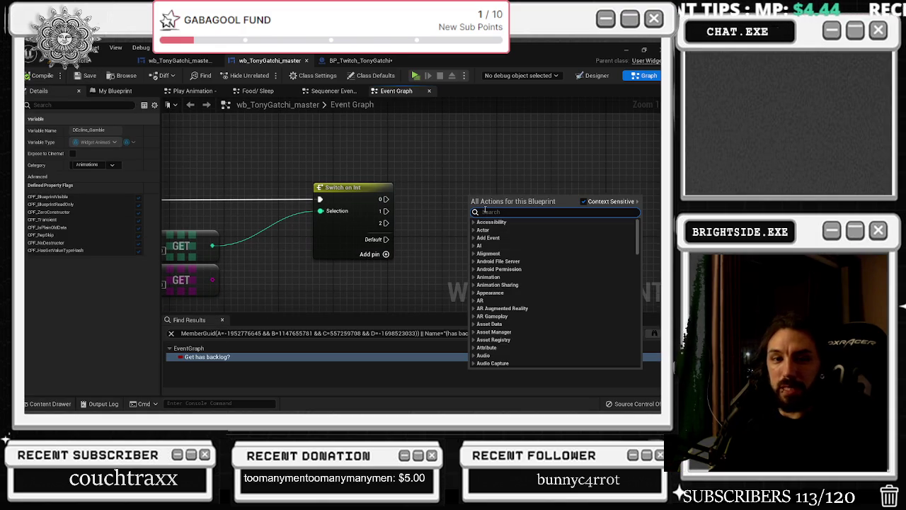
{"action": "left_click", "coordinate": [426, 178]}
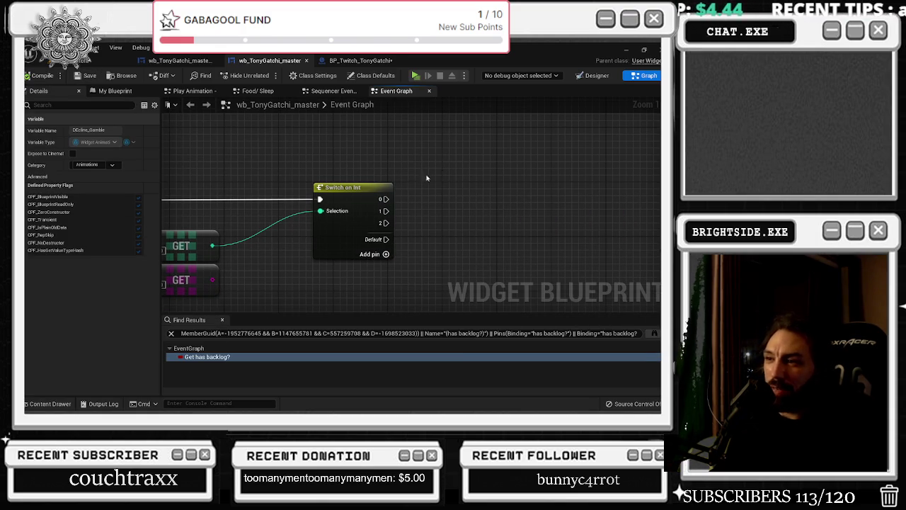
{"action": "right_click", "coordinate": [422, 179]}
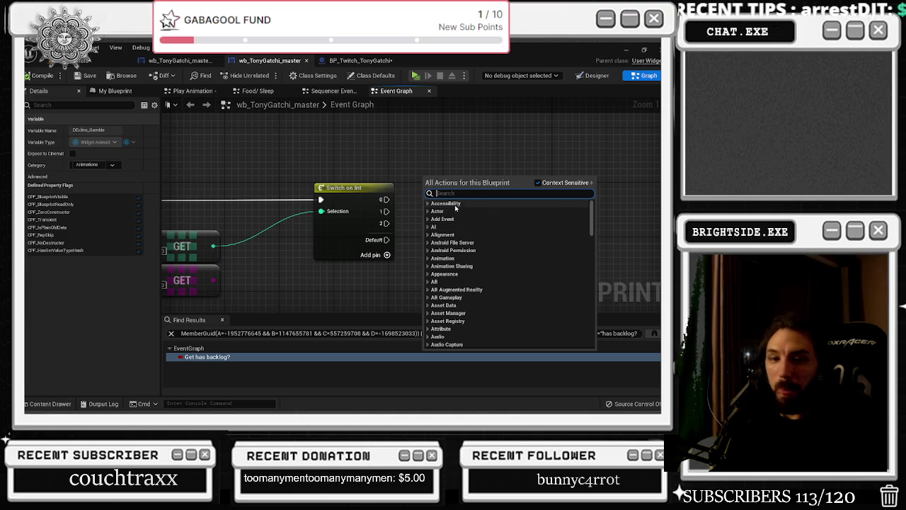
{"action": "left_click", "coordinate": [448, 181]}
{"action": "right_click", "coordinate": [452, 184]}
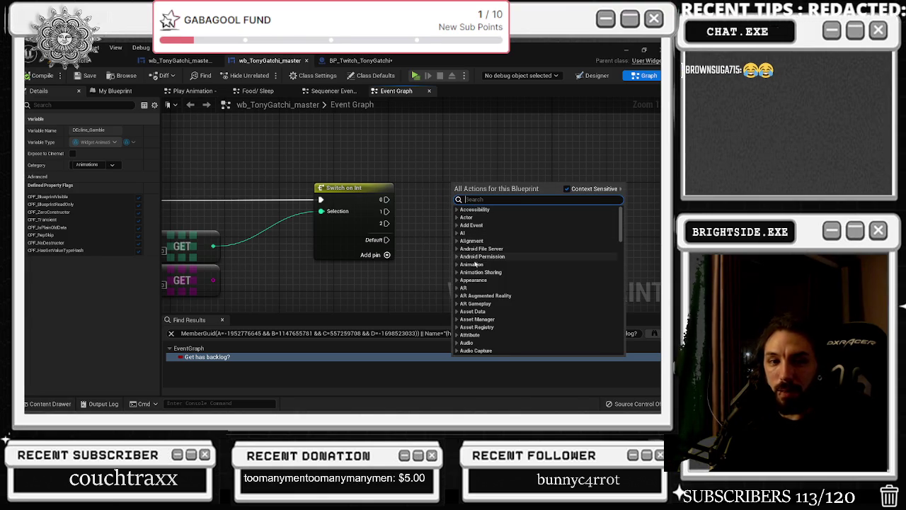
{"action": "left_click", "coordinate": [451, 223]}
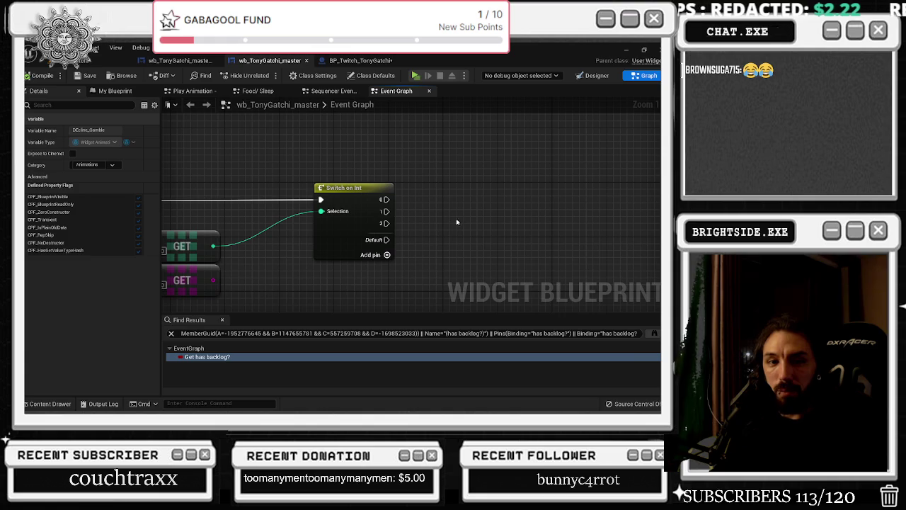
{"action": "right_click", "coordinate": [471, 217]}
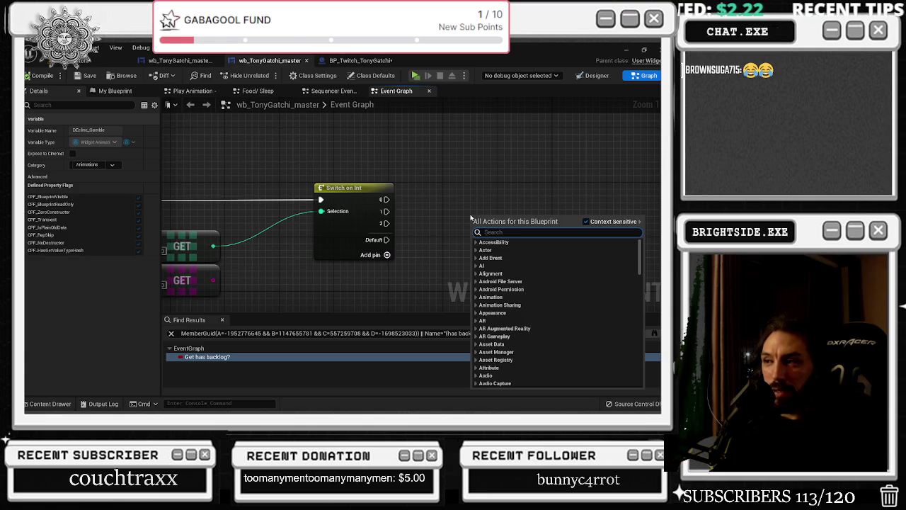
{"action": "left_click", "coordinate": [470, 217]}
{"action": "right_click", "coordinate": [468, 217]}
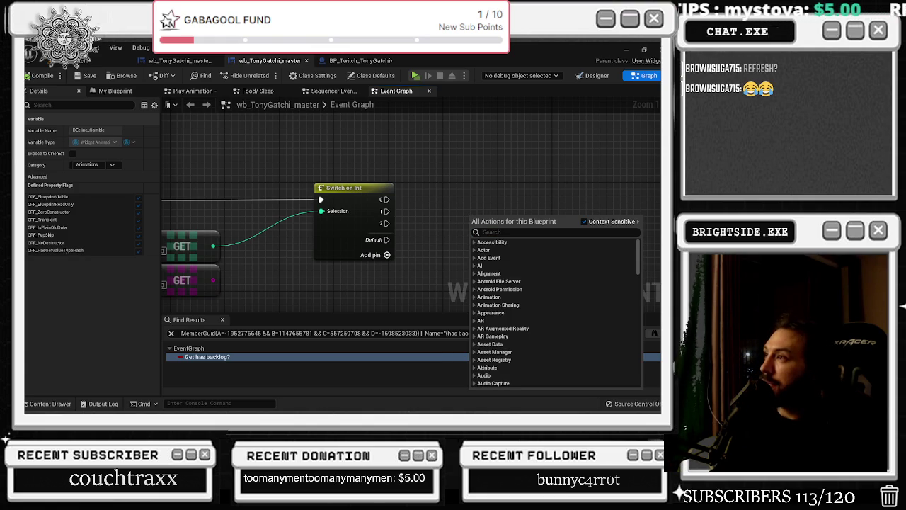
Save all three modified assets with Ctrl+Shift+S, then show the Windows desktop.
{"action": "key", "text": "ctrl+shift+s"}
{"action": "left_click", "coordinate": [364, 327]}
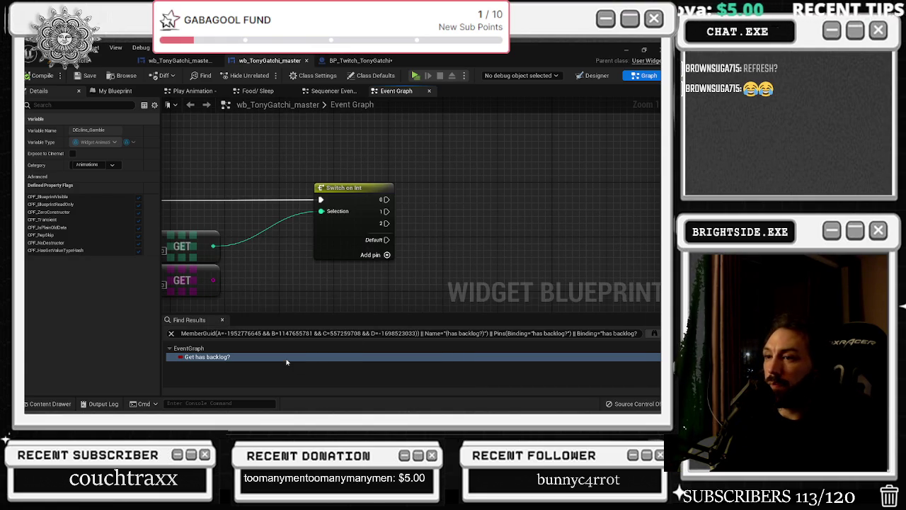
{"action": "key", "text": "super+d"}
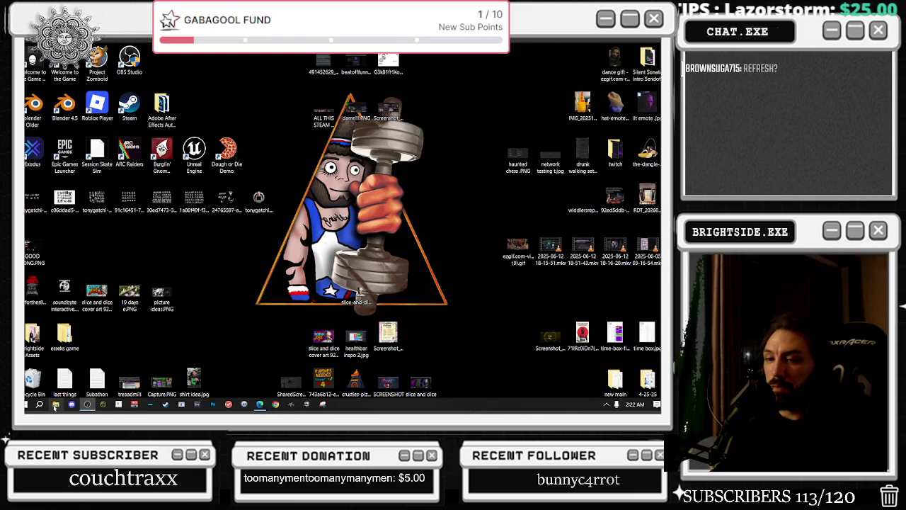
Browse File Explorer to This PC and the Windows (C:) drive, then close it.
{"action": "left_click", "coordinate": [56, 405]}
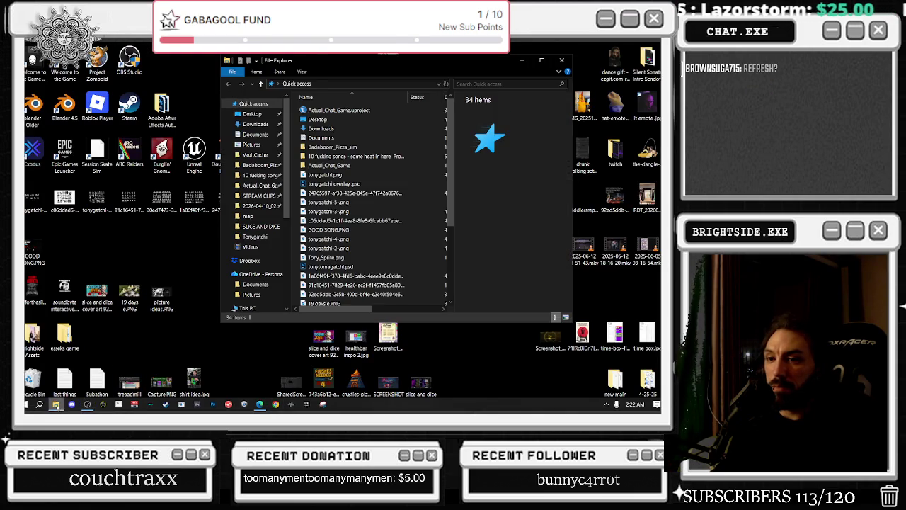
{"action": "left_click", "coordinate": [248, 308]}
{"action": "left_click", "coordinate": [383, 110]}
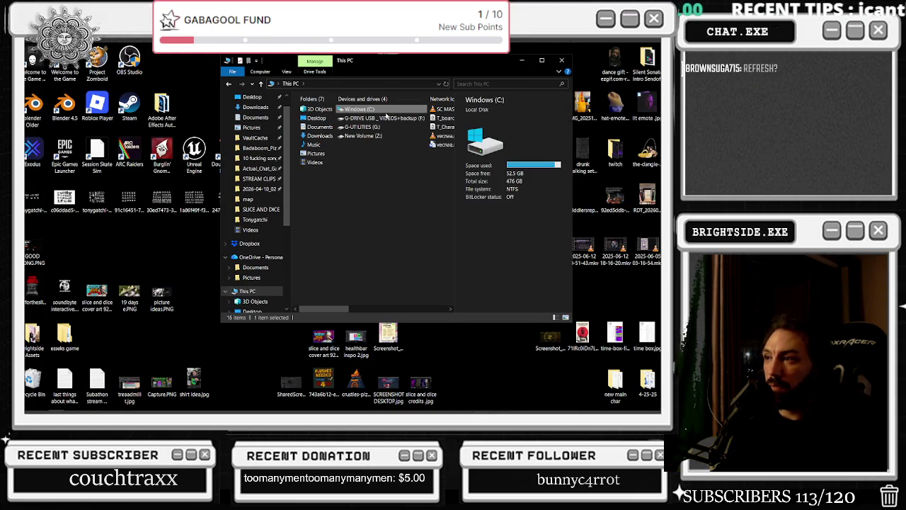
{"action": "left_click", "coordinate": [562, 60]}
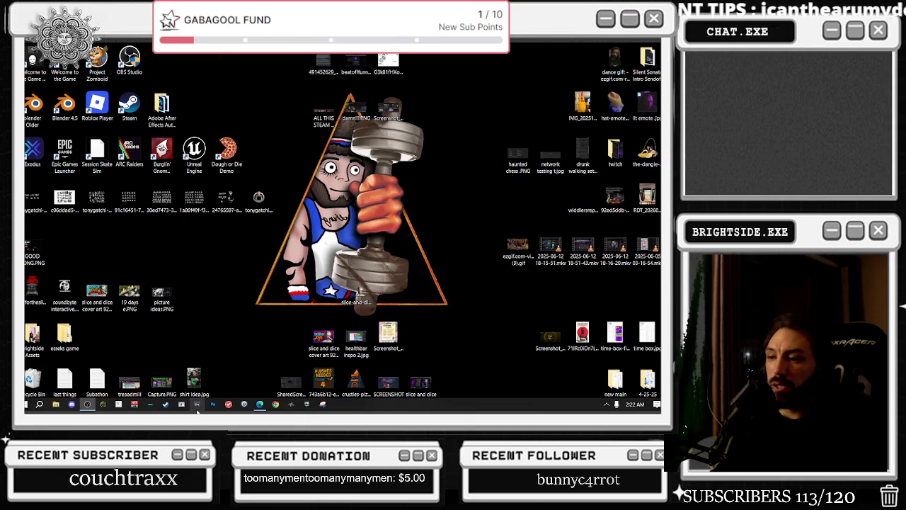
Launch Task Manager from the taskbar, check the date and time, and start the Epic Games Launcher.
{"action": "right_click", "coordinate": [358, 409]}
{"action": "left_click", "coordinate": [369, 364]}
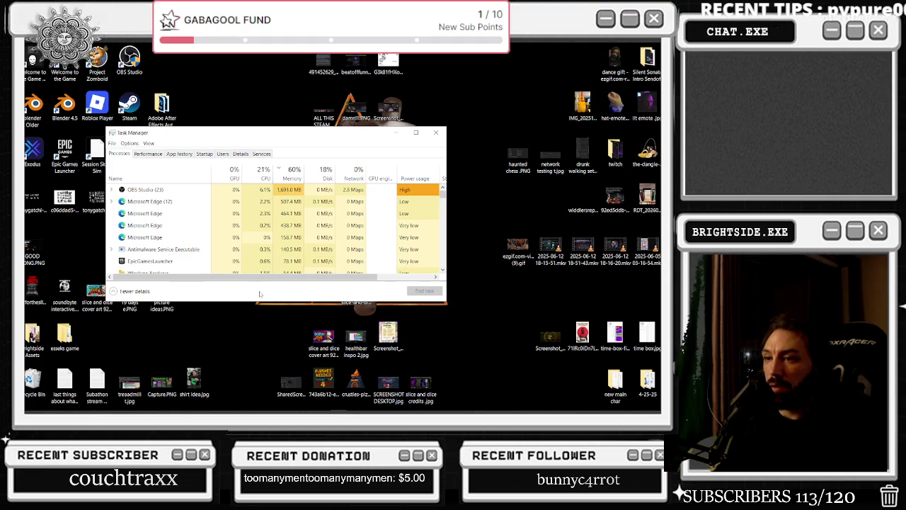
{"action": "mouse_move", "coordinate": [545, 409]}
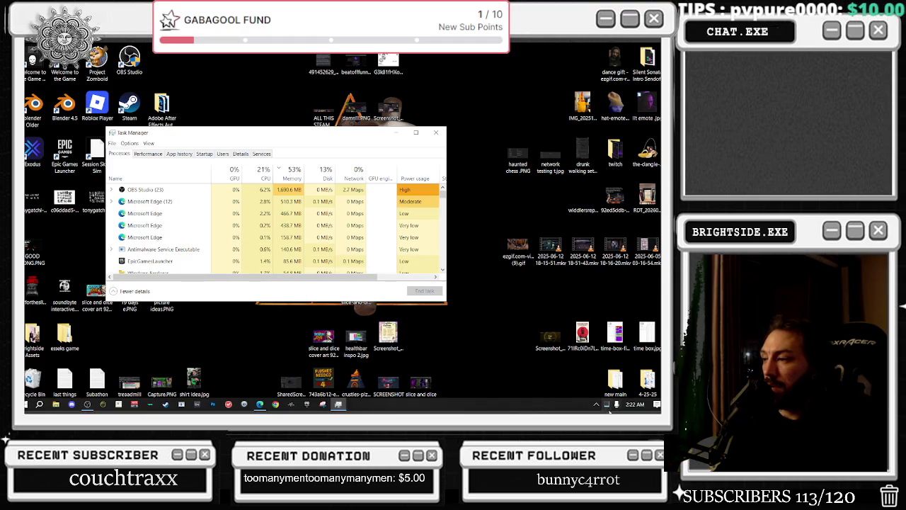
{"action": "left_click", "coordinate": [635, 405]}
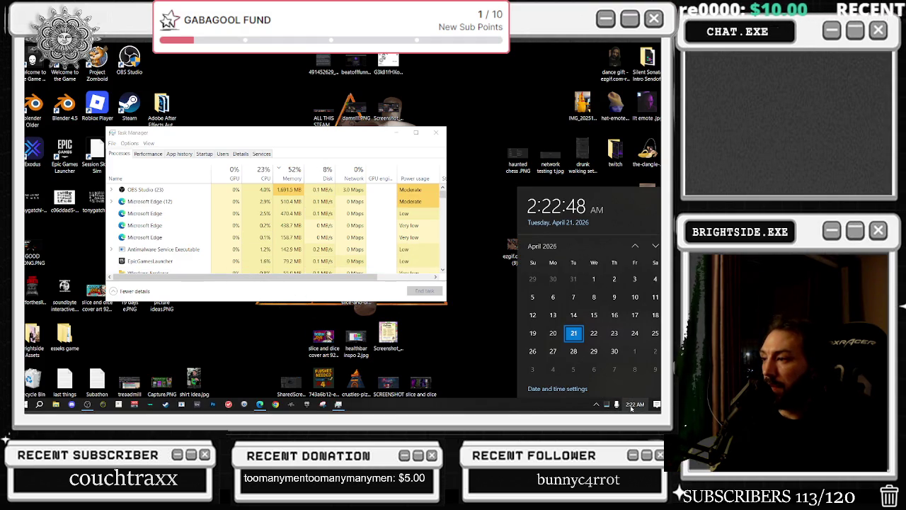
{"action": "left_click", "coordinate": [634, 405]}
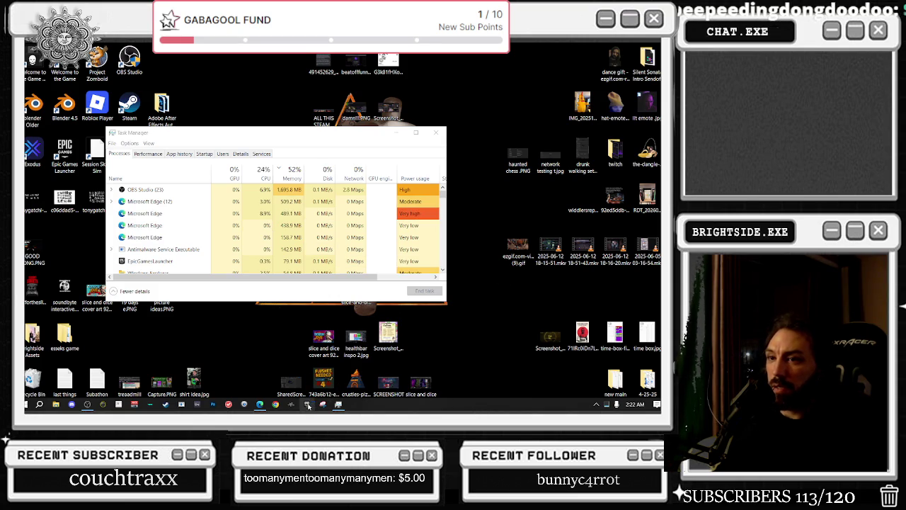
{"action": "left_click", "coordinate": [308, 405]}
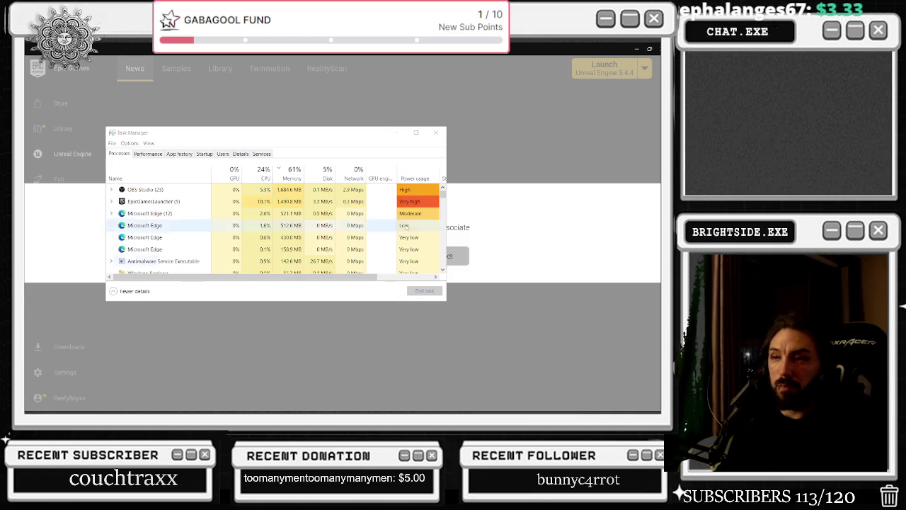
Close Task Manager, decline the launcher's file association, and open Actual_Chat_Game.uproject.
{"action": "left_click", "coordinate": [435, 132]}
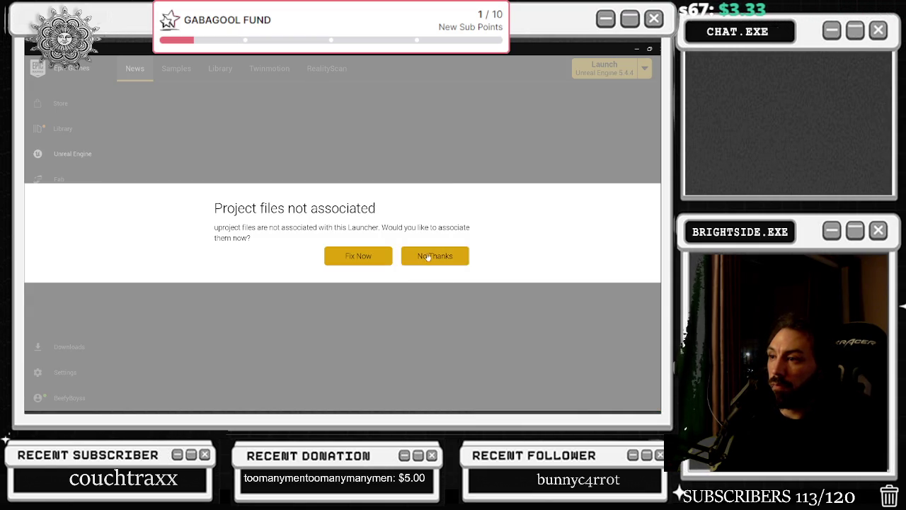
{"action": "left_click", "coordinate": [426, 256]}
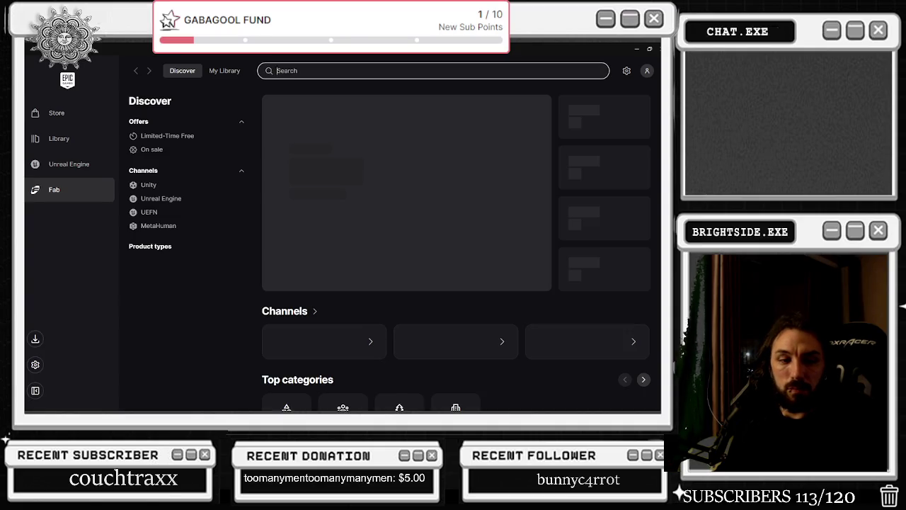
{"action": "key", "text": "alt+Tab"}
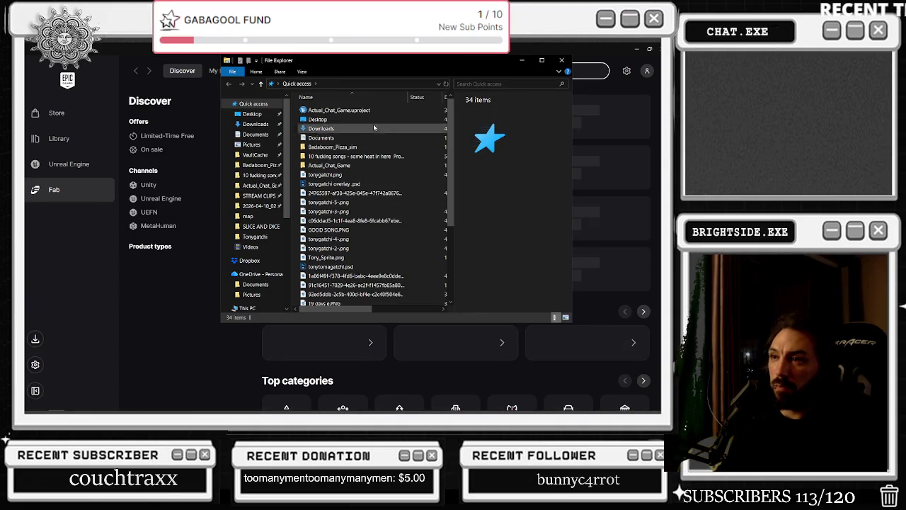
{"action": "left_click", "coordinate": [331, 111]}
{"action": "left_click", "coordinate": [561, 59]}
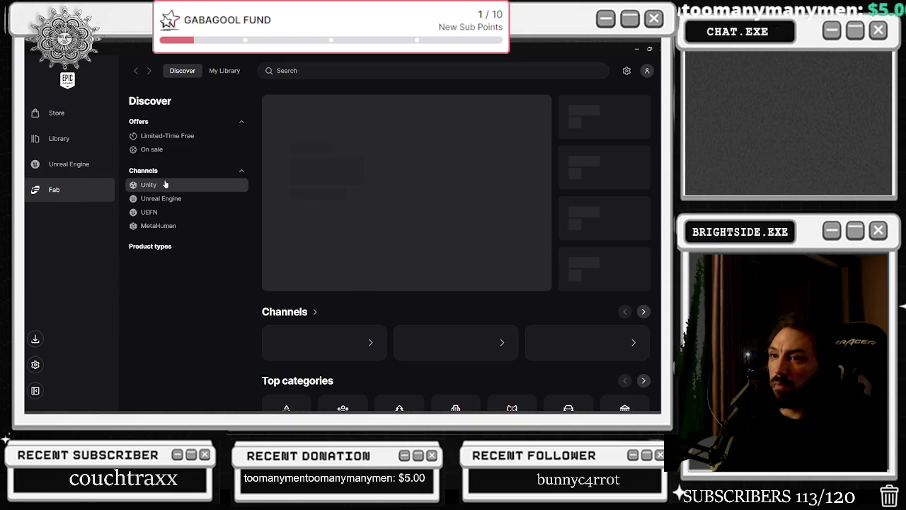
Browse Fab's Limited-Time Free offers page while the project loads.
{"action": "left_click", "coordinate": [151, 137]}
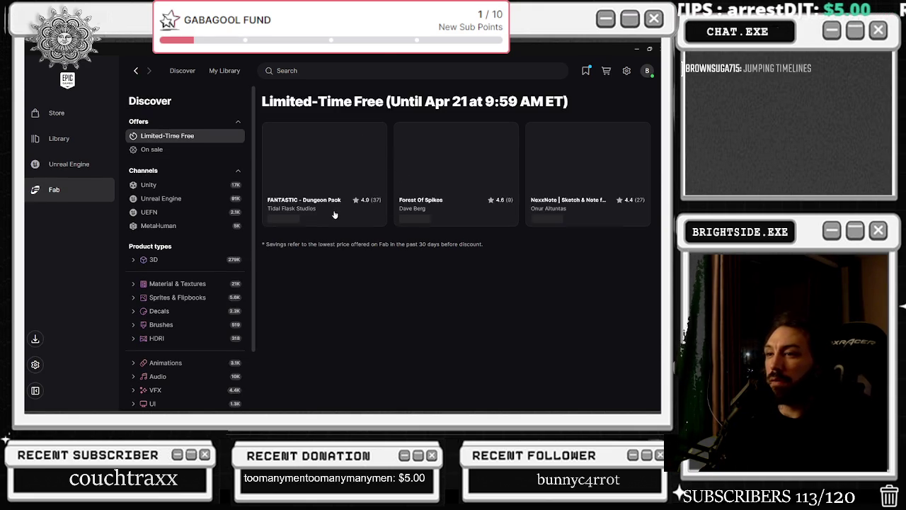
{"action": "double_click", "coordinate": [337, 53]}
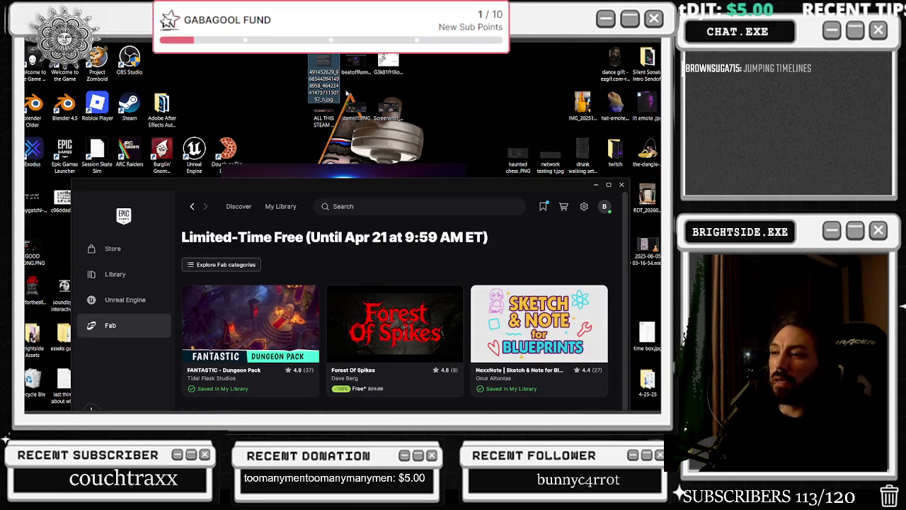
{"action": "left_click_drag", "start_coordinate": [320, 238], "coordinate": [429, 239]}
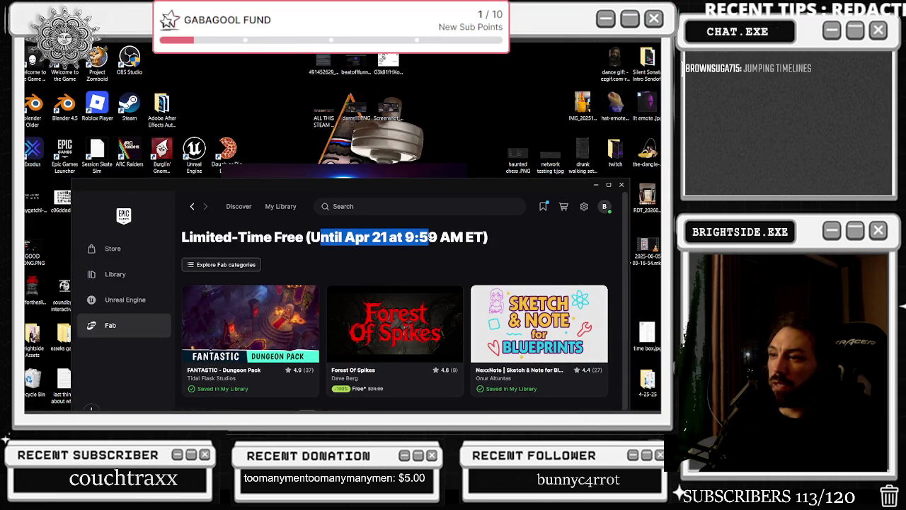
{"action": "left_click", "coordinate": [608, 185]}
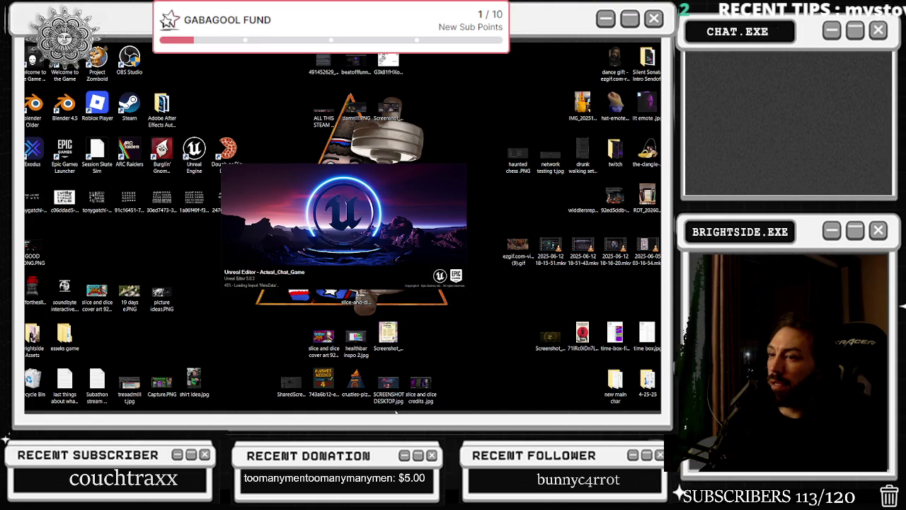
Open Forest Of Spikes from Fab's Limited-Time Free offers and start purchasing it.
{"action": "mouse_move", "coordinate": [341, 411]}
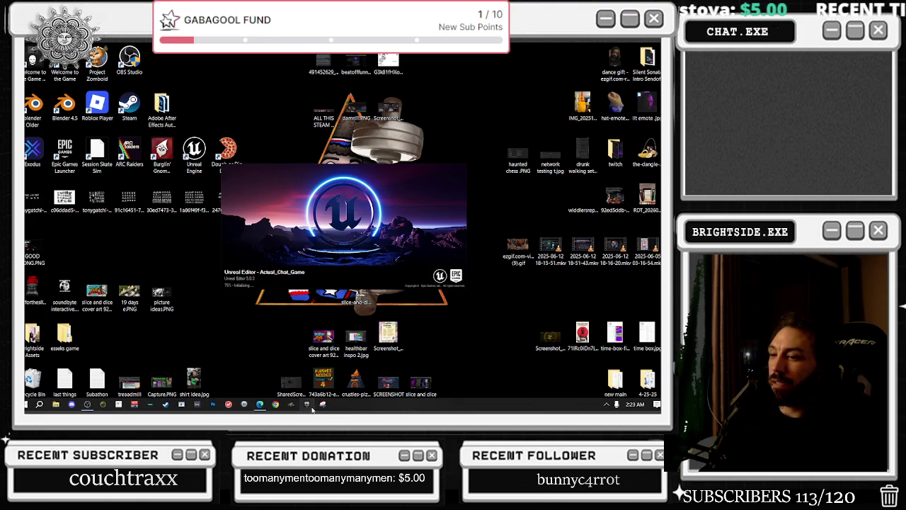
{"action": "left_click", "coordinate": [311, 409]}
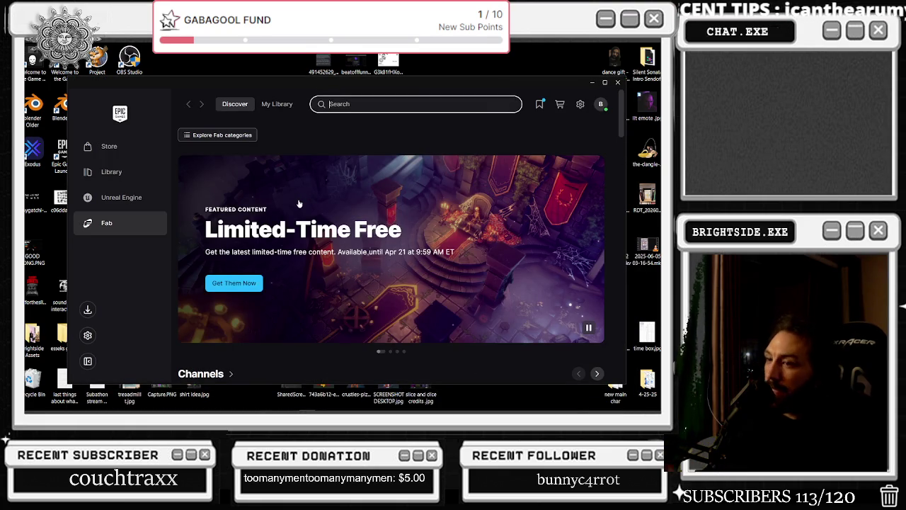
{"action": "left_click", "coordinate": [241, 286]}
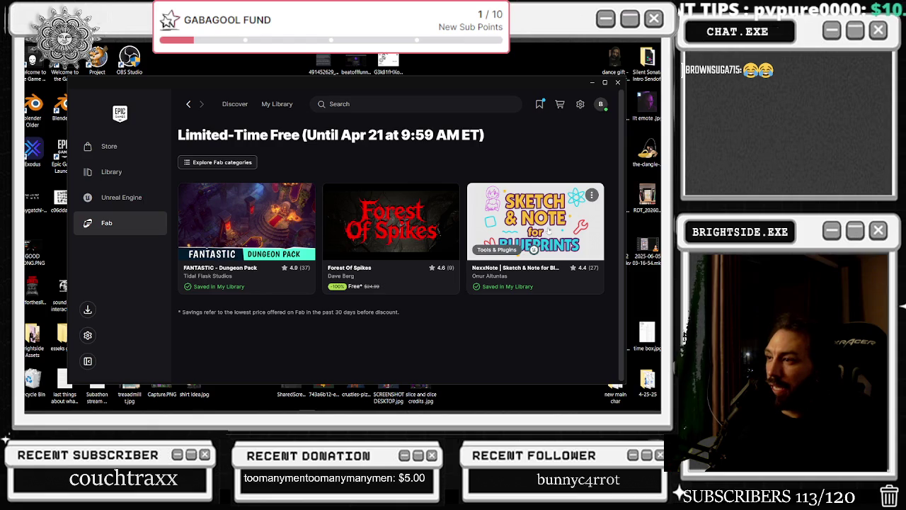
{"action": "left_click", "coordinate": [428, 266]}
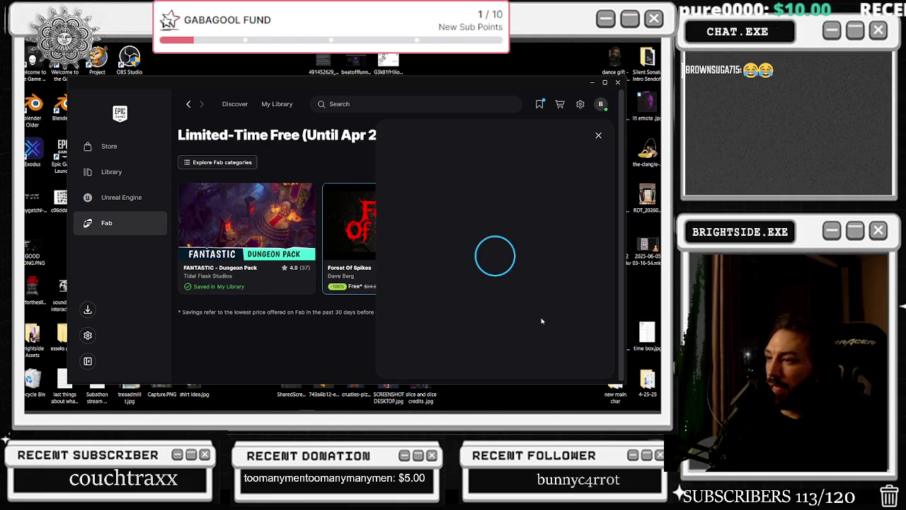
{"action": "scroll", "coordinate": [506, 337], "scroll_direction": "down", "scroll_amount": 5}
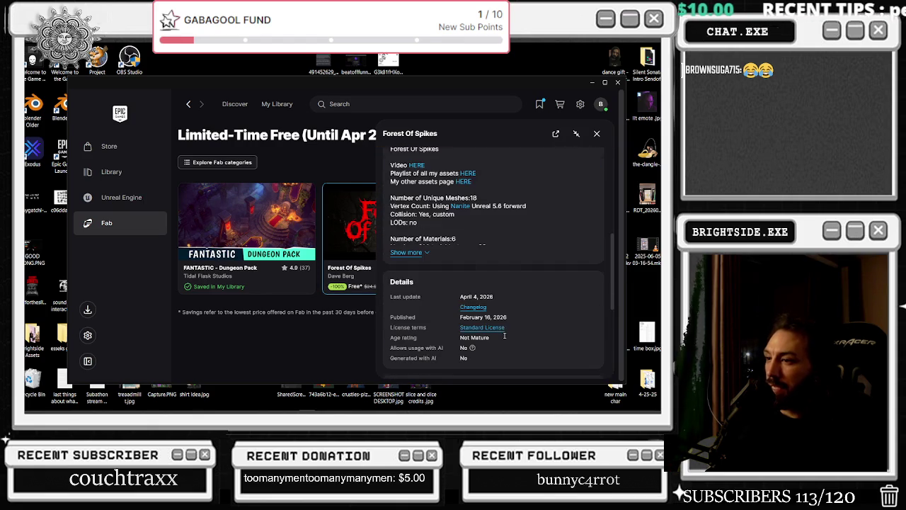
{"action": "scroll", "coordinate": [505, 337], "scroll_direction": "up", "scroll_amount": 5}
{"action": "left_click", "coordinate": [471, 289]}
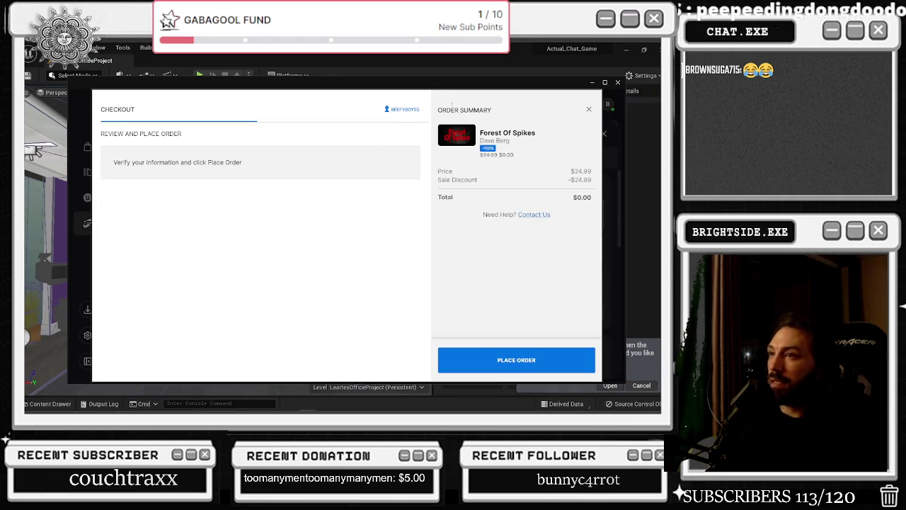
Move the checkout window aside, reopen the previous asset editors, and show the BP_Twitch_TonyGatchi graph.
{"action": "left_click_drag", "start_coordinate": [436, 85], "coordinate": [362, 193]}
{"action": "left_click", "coordinate": [58, 254]}
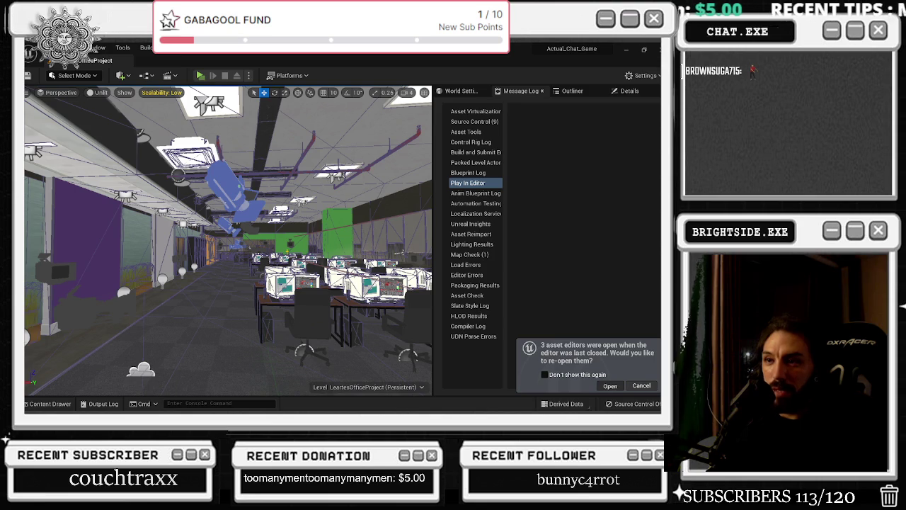
{"action": "key", "text": "Return"}
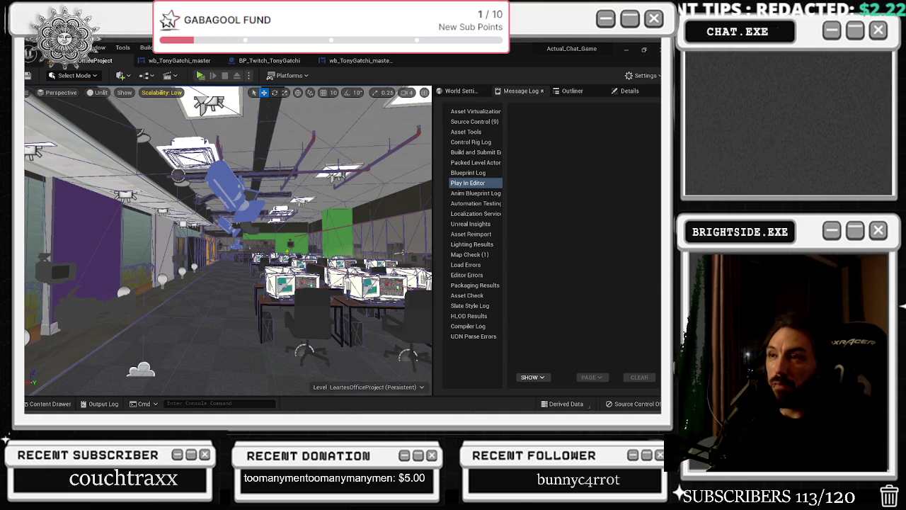
{"action": "left_click", "coordinate": [360, 60]}
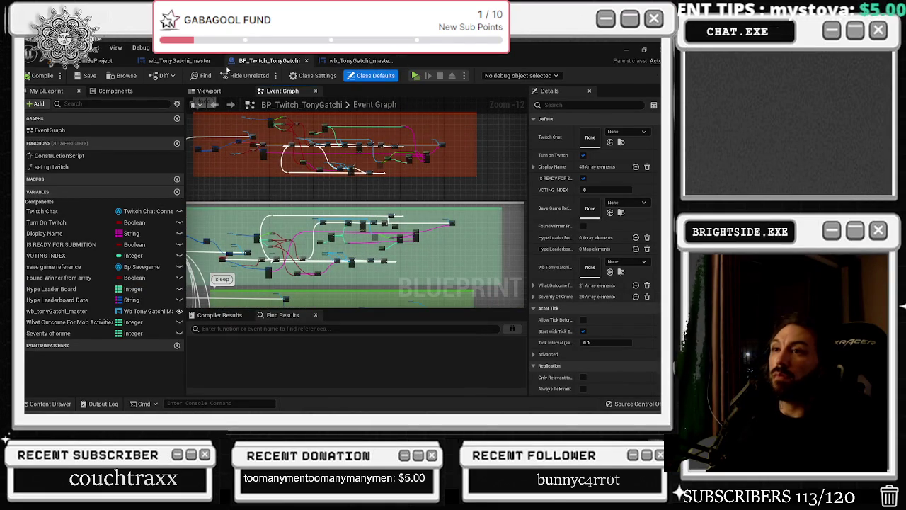
Switch to the wb_TonyGatchi_master widget's Graph view and its Event Graph.
{"action": "left_click", "coordinate": [202, 61]}
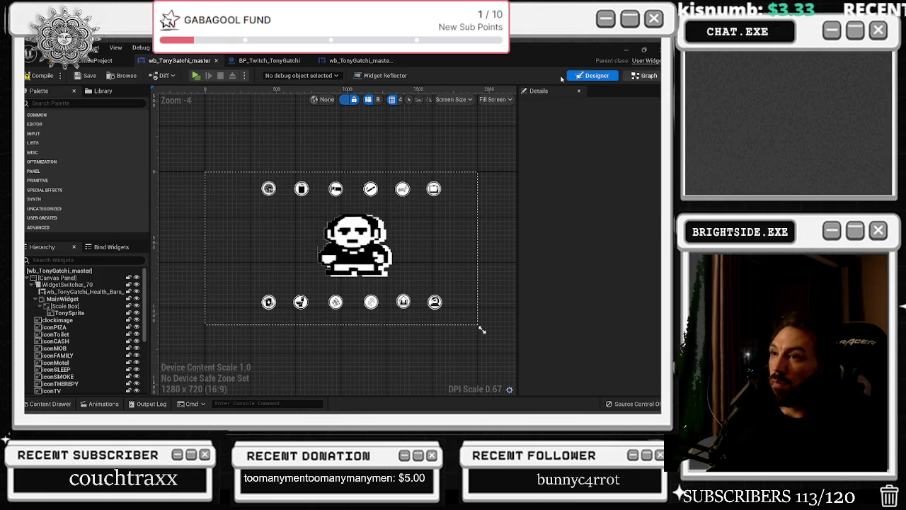
{"action": "left_click", "coordinate": [644, 76]}
{"action": "left_click", "coordinate": [283, 61]}
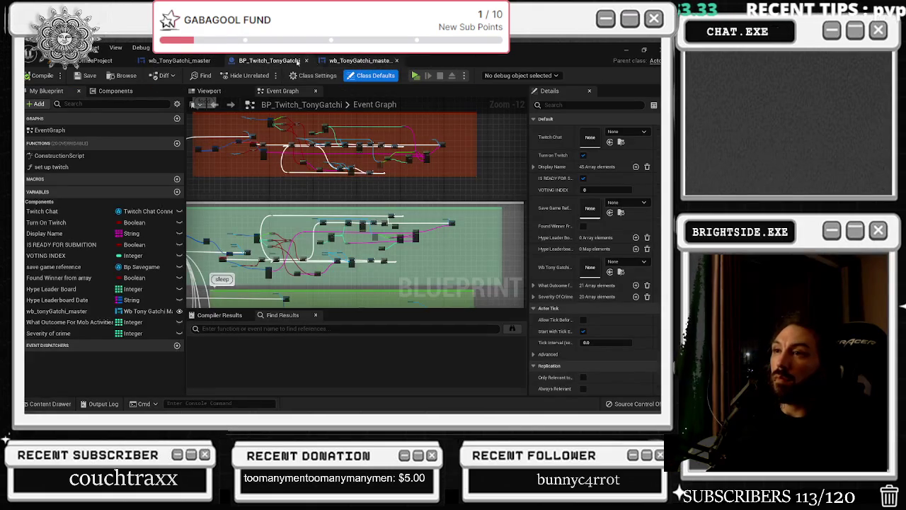
{"action": "left_click", "coordinate": [179, 60]}
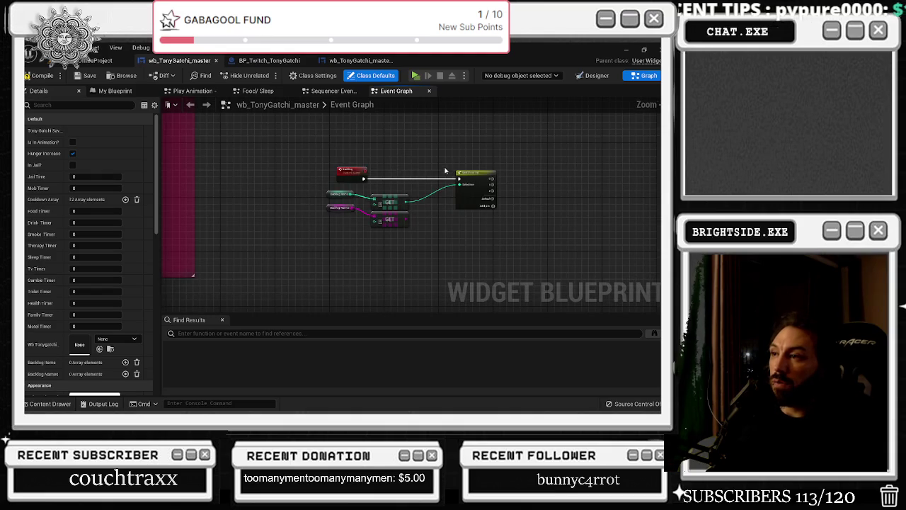
{"action": "scroll", "coordinate": [446, 169], "scroll_direction": "up", "scroll_amount": 3}
Cancel a 'food' action search off Switch output 0 and center the Switch on Int node.
{"action": "left_click_drag", "start_coordinate": [308, 276], "coordinate": [364, 220]}
{"action": "type", "text": "food"}
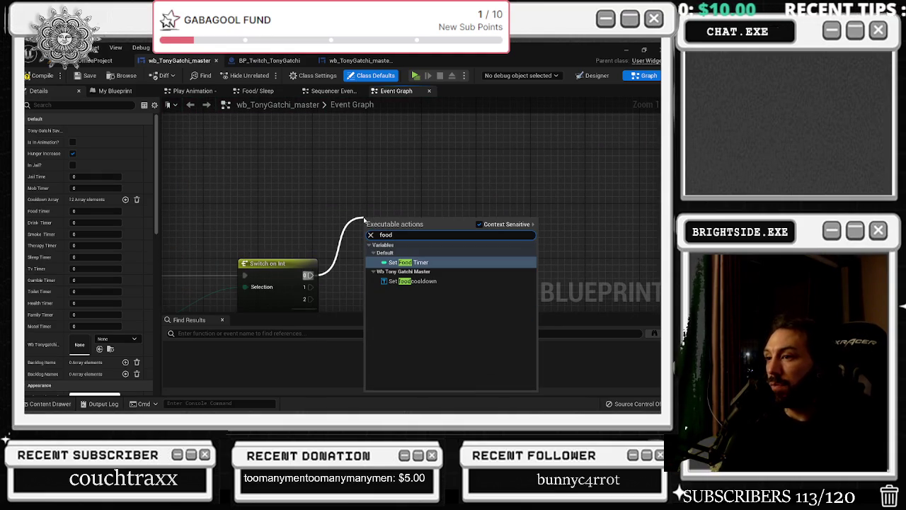
{"action": "left_click", "coordinate": [356, 189]}
{"action": "left_click_drag", "start_coordinate": [356, 189], "coordinate": [536, 135]}
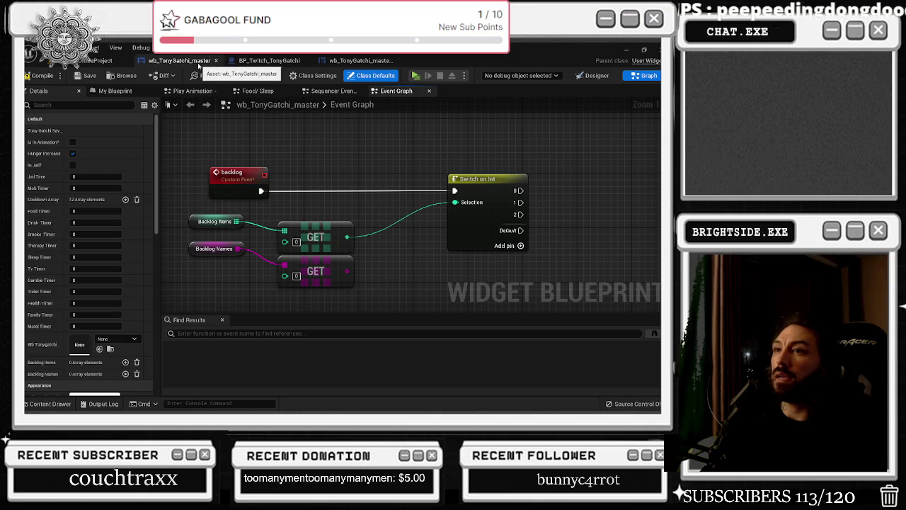
{"action": "left_click_drag", "start_coordinate": [518, 197], "coordinate": [375, 208]}
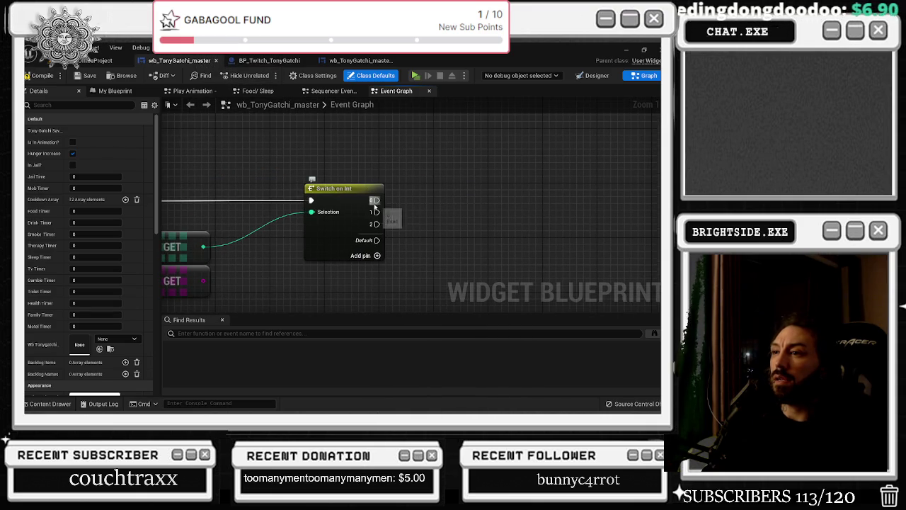
{"action": "scroll", "coordinate": [375, 205], "scroll_direction": "down", "scroll_amount": 10}
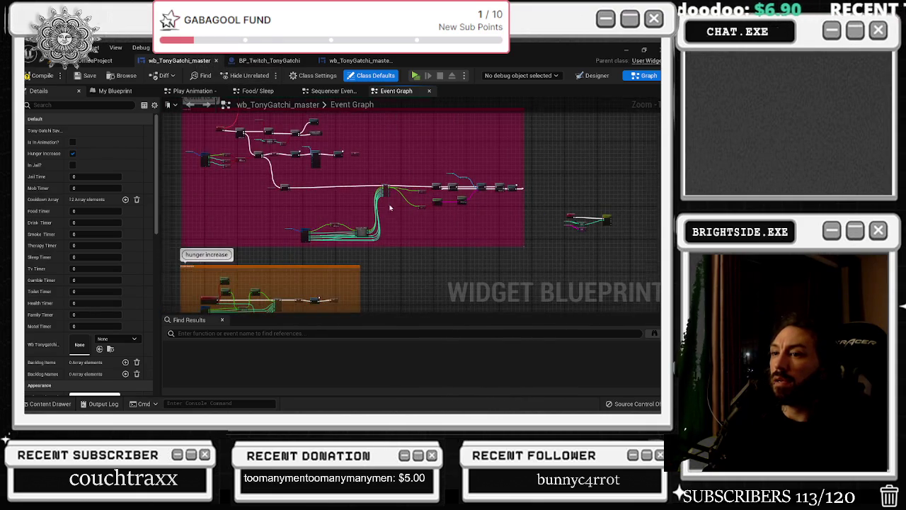
Look through the comment blocks and the Food/ Sleep graph, then return to the Event Graph.
{"action": "left_click_drag", "start_coordinate": [375, 206], "coordinate": [379, 63]}
{"action": "mouse_move", "coordinate": [306, 304]}
{"action": "left_mouse_down"}
{"action": "mouse_move", "coordinate": [307, 191]}
{"action": "mouse_move", "coordinate": [259, 259]}
{"action": "mouse_move", "coordinate": [246, 223]}
{"action": "mouse_move", "coordinate": [297, 162]}
{"action": "mouse_move", "coordinate": [269, 205]}
{"action": "left_mouse_up"}
{"action": "left_click", "coordinate": [258, 90]}
{"action": "left_click", "coordinate": [394, 91]}
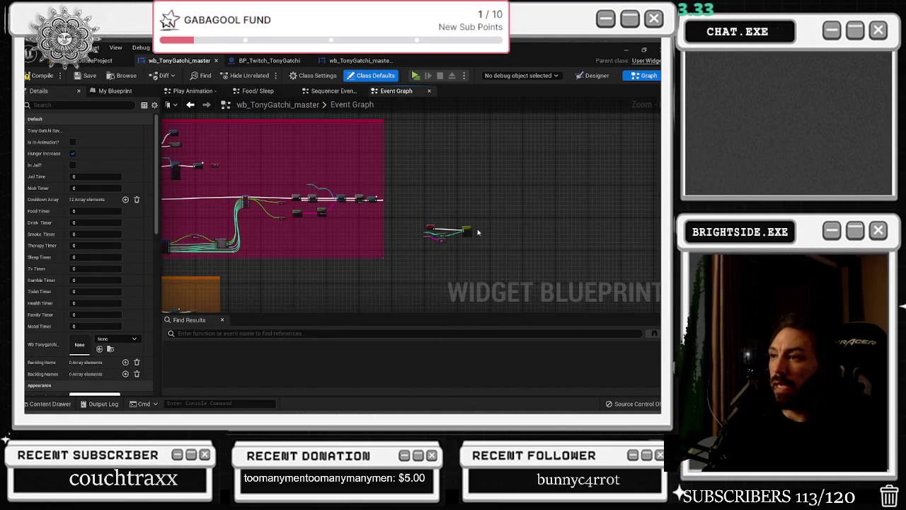
{"action": "scroll", "coordinate": [485, 236], "scroll_direction": "up", "scroll_amount": 3}
Add an Eating function call on Switch on Int output 0 via an 'eat' search.
{"action": "mouse_move", "coordinate": [474, 227]}
{"action": "left_mouse_down"}
{"action": "mouse_move", "coordinate": [505, 228]}
{"action": "mouse_move", "coordinate": [501, 206]}
{"action": "left_mouse_up"}
{"action": "type", "text": "eati"}
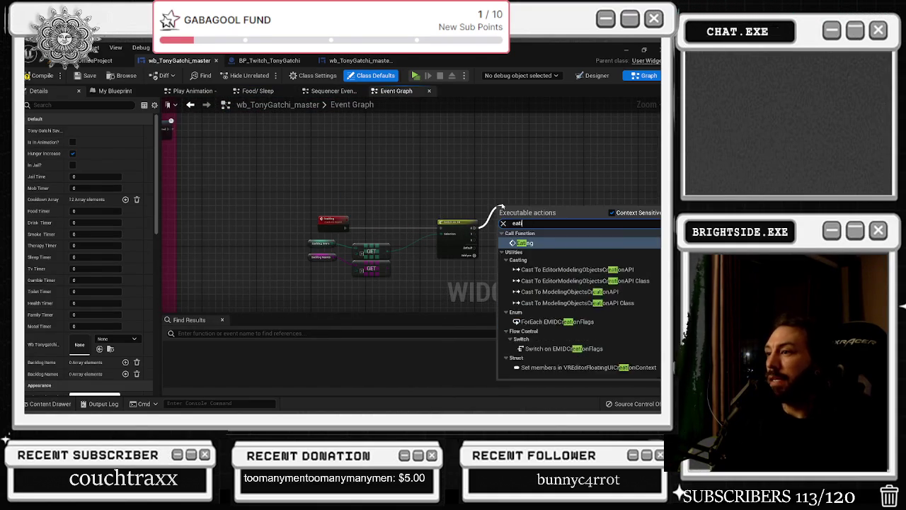
{"action": "key", "text": "Return"}
{"action": "scroll", "coordinate": [508, 203], "scroll_direction": "up", "scroll_amount": 3}
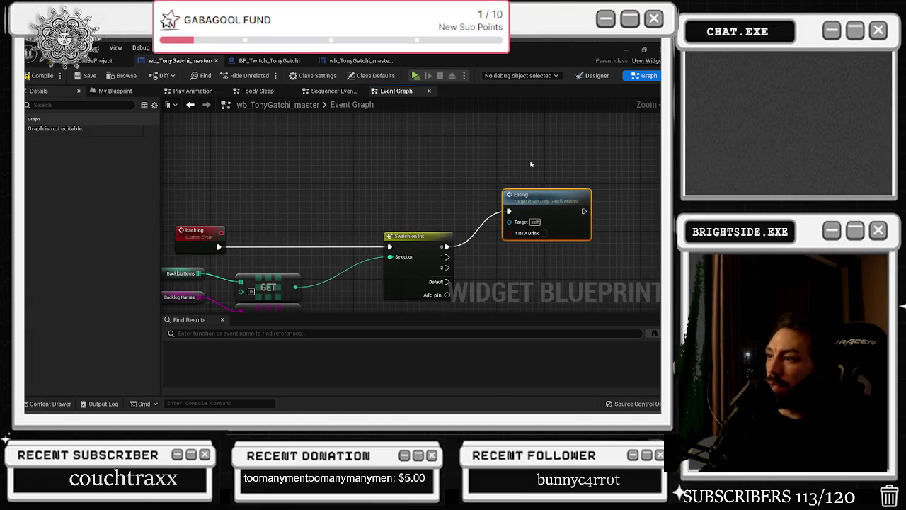
{"action": "left_click_drag", "start_coordinate": [534, 181], "coordinate": [467, 135]}
{"action": "left_click_drag", "start_coordinate": [484, 191], "coordinate": [477, 155]}
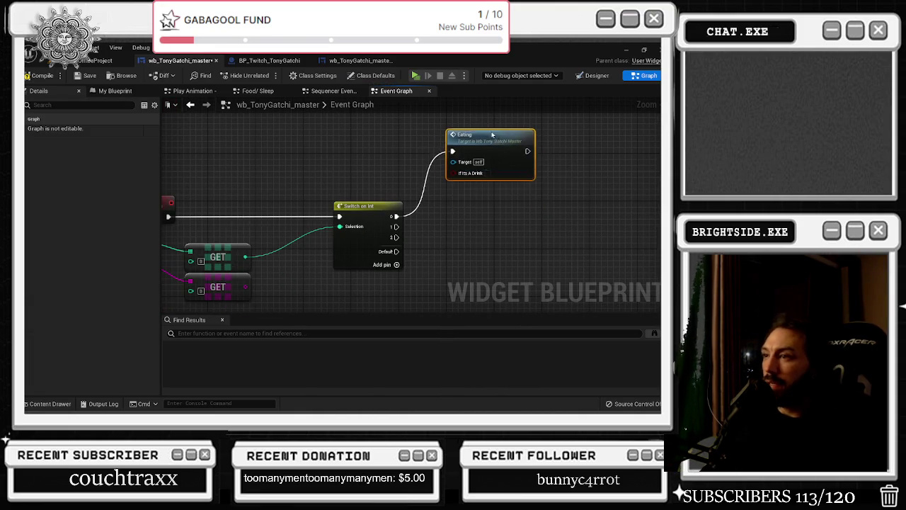
Duplicate the Eating node, wire Switch output 1 to the copy, and arrange both nodes.
{"action": "key", "text": "ctrl+c"}
{"action": "key", "text": "ctrl+v"}
{"action": "left_click_drag", "start_coordinate": [397, 227], "coordinate": [459, 217]}
{"action": "left_click_drag", "start_coordinate": [496, 245], "coordinate": [496, 257]}
{"action": "left_click_drag", "start_coordinate": [502, 169], "coordinate": [514, 157]}
{"action": "left_click", "coordinate": [495, 244]}
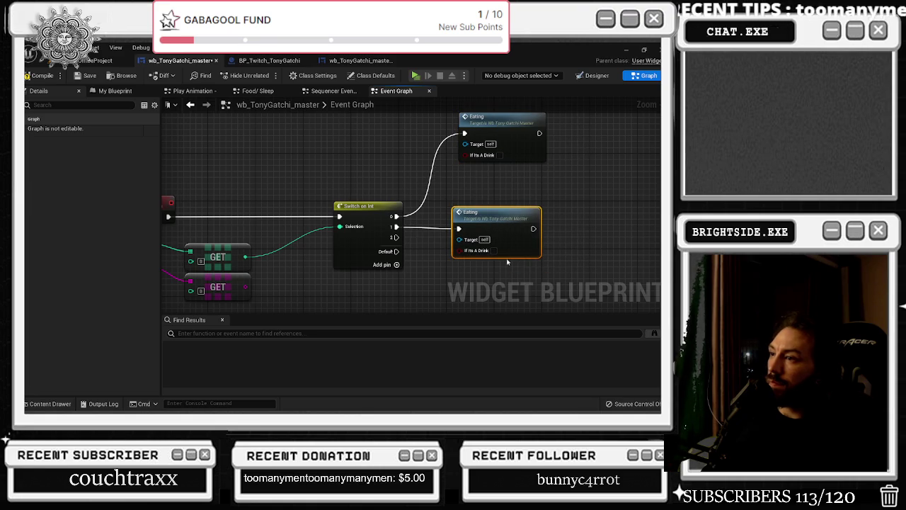
{"action": "left_click_drag", "start_coordinate": [492, 232], "coordinate": [503, 226]}
{"action": "left_click", "coordinate": [508, 218]}
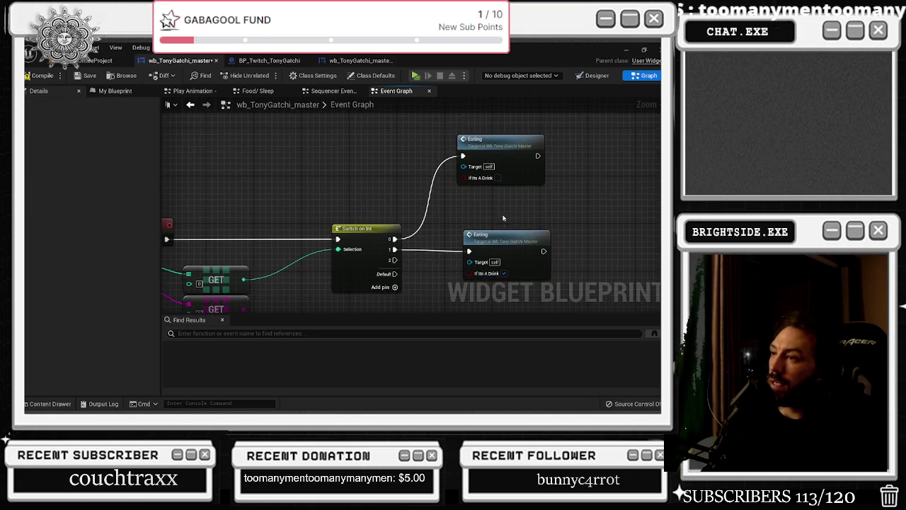
{"action": "scroll", "coordinate": [450, 217], "scroll_direction": "down", "scroll_amount": 5}
{"action": "mouse_move", "coordinate": [344, 178]}
{"action": "left_mouse_down"}
{"action": "mouse_move", "coordinate": [491, 263]}
{"action": "mouse_move", "coordinate": [512, 177]}
{"action": "mouse_move", "coordinate": [439, 225]}
{"action": "mouse_move", "coordinate": [343, 241]}
{"action": "mouse_move", "coordinate": [427, 218]}
{"action": "left_mouse_up"}
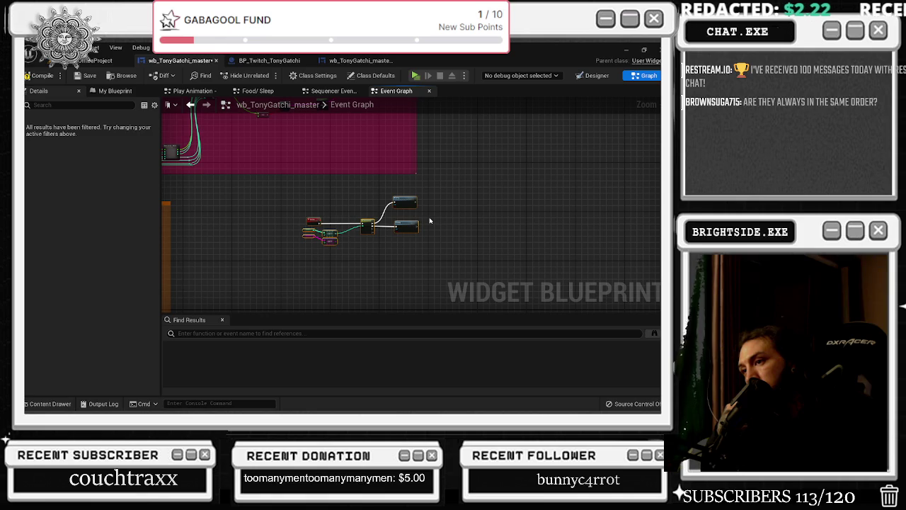
Place a bp_twitch_Reference getter and add a BP Twitch Eating call off it.
{"action": "scroll", "coordinate": [429, 216], "scroll_direction": "up", "scroll_amount": 5}
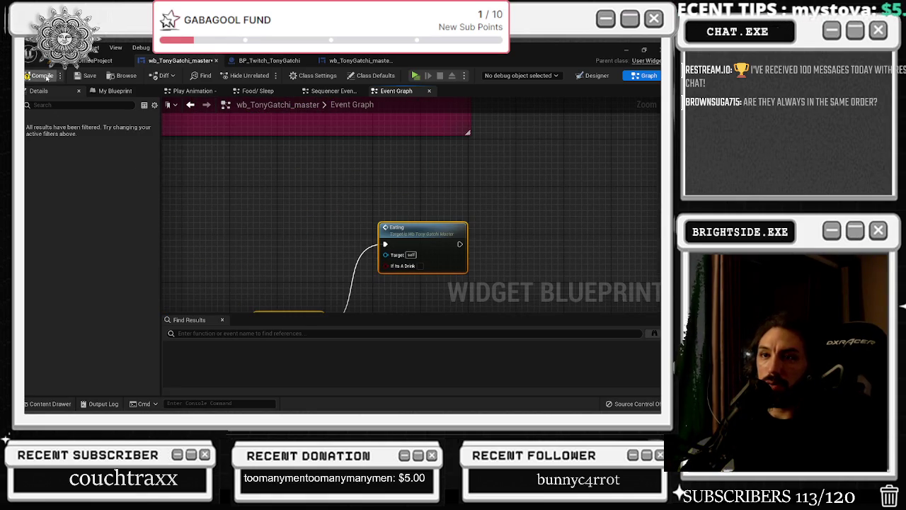
{"action": "left_click", "coordinate": [112, 90]}
{"action": "scroll", "coordinate": [84, 234], "scroll_direction": "down", "scroll_amount": 5}
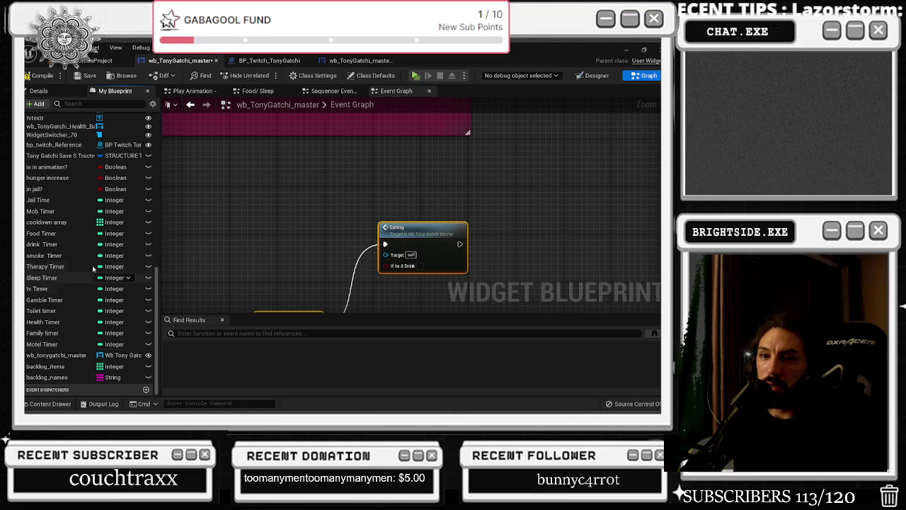
{"action": "mouse_move", "coordinate": [54, 145]}
{"action": "left_mouse_down"}
{"action": "mouse_move", "coordinate": [374, 202]}
{"action": "mouse_move", "coordinate": [322, 197]}
{"action": "left_mouse_up"}
{"action": "mouse_move", "coordinate": [377, 202]}
{"action": "left_mouse_down"}
{"action": "mouse_move", "coordinate": [516, 186]}
{"action": "mouse_move", "coordinate": [499, 185]}
{"action": "left_mouse_up"}
{"action": "type", "text": "eating"}
{"action": "key", "text": "Return"}
Inspect the Eating event in BP_Twitch_TonyGatchi, then return to wb_TonyGatchi_master.
{"action": "double_click", "coordinate": [531, 206]}
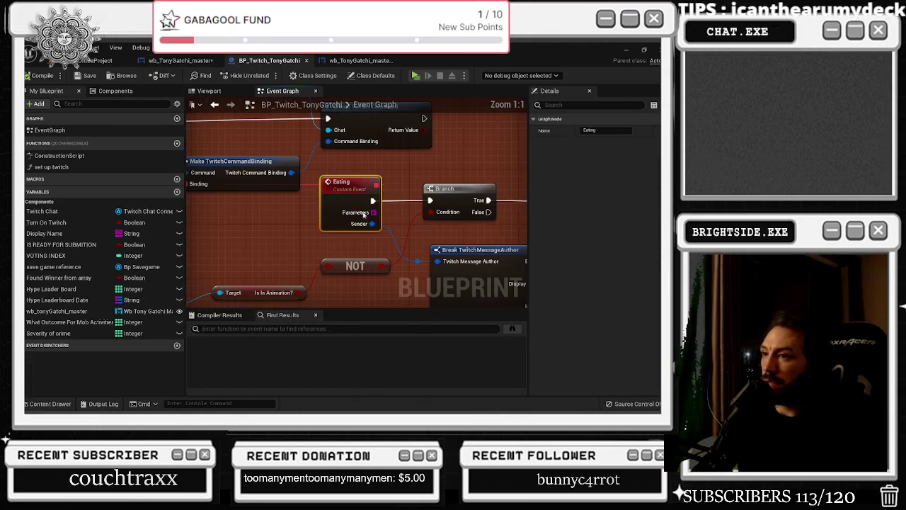
{"action": "scroll", "coordinate": [397, 239], "scroll_direction": "down", "scroll_amount": 2}
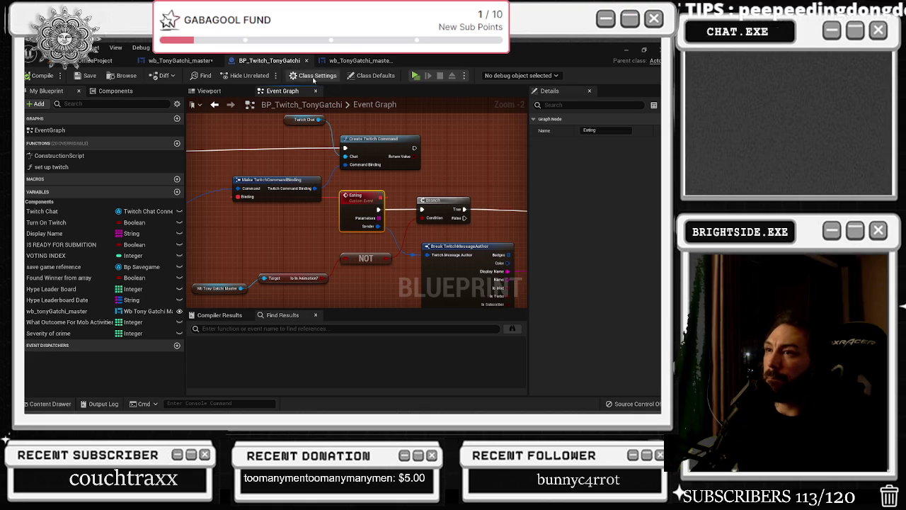
{"action": "left_click", "coordinate": [181, 60]}
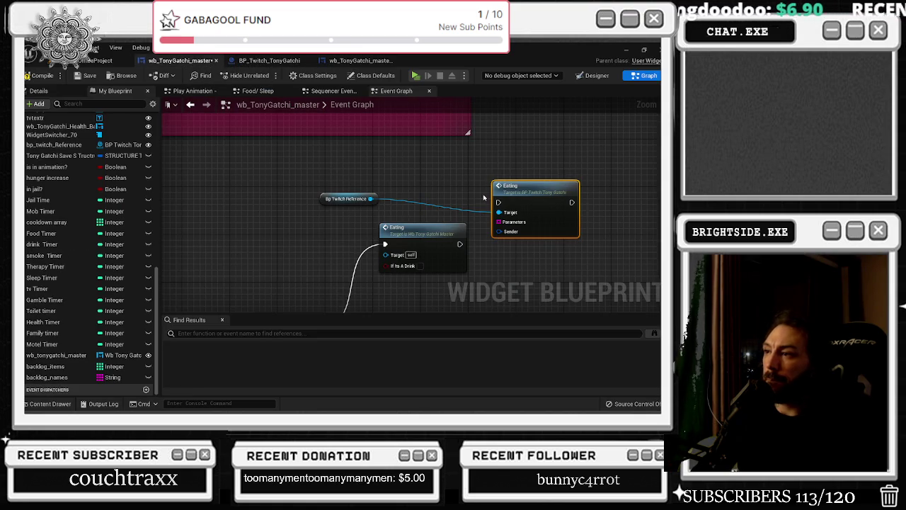
Split the Twitch Eating call's Sender, rewire Switch output 0 to it, and delete the old Eating node.
{"action": "right_click", "coordinate": [502, 232]}
{"action": "left_click", "coordinate": [521, 257]}
{"action": "left_click_drag", "start_coordinate": [466, 202], "coordinate": [420, 159]}
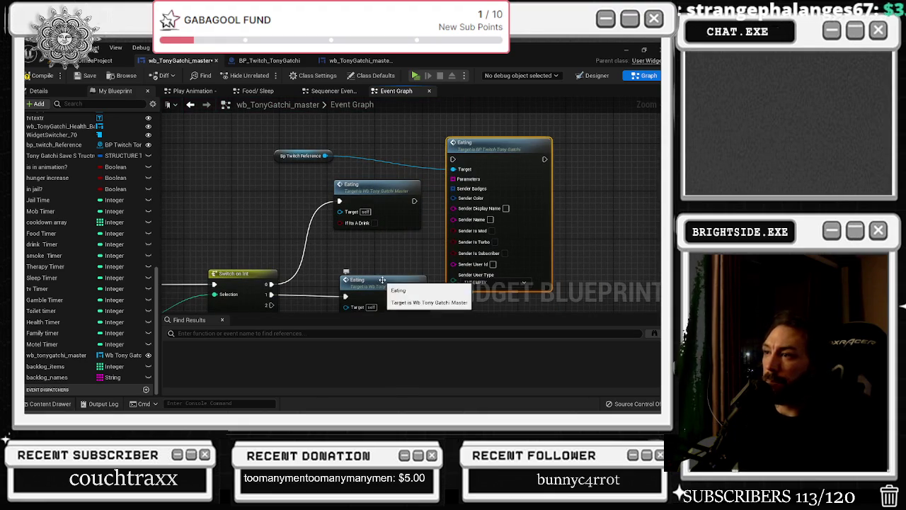
{"action": "mouse_move", "coordinate": [339, 201]}
{"action": "left_mouse_down"}
{"action": "mouse_move", "coordinate": [455, 170]}
{"action": "mouse_move", "coordinate": [454, 158]}
{"action": "left_mouse_up"}
{"action": "left_click", "coordinate": [395, 204]}
{"action": "key", "text": "Delete"}
Rearrange the nodes and feed the Backlog Names GET into Sender Display Name and Sender Name.
{"action": "left_click_drag", "start_coordinate": [395, 203], "coordinate": [422, 244]}
{"action": "left_click_drag", "start_coordinate": [514, 193], "coordinate": [464, 160]}
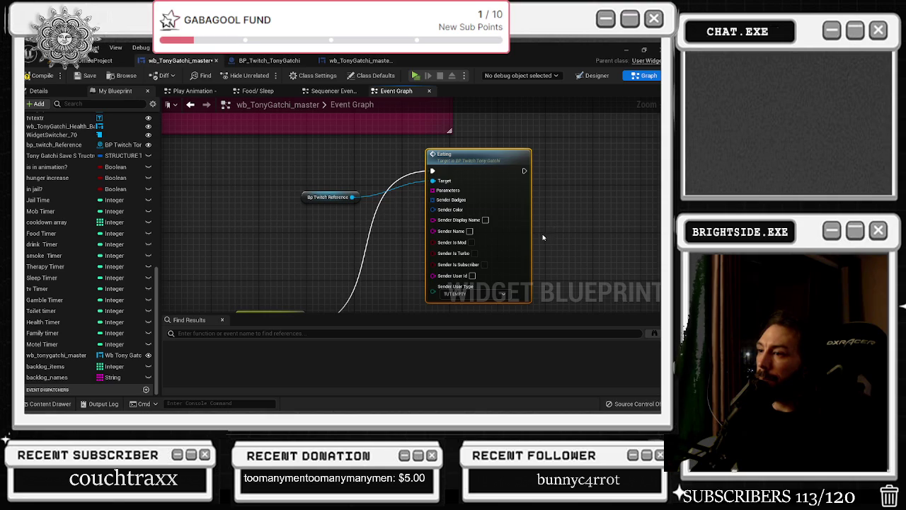
{"action": "mouse_move", "coordinate": [307, 201]}
{"action": "left_mouse_down"}
{"action": "mouse_move", "coordinate": [302, 187]}
{"action": "mouse_move", "coordinate": [391, 98]}
{"action": "mouse_move", "coordinate": [460, 90]}
{"action": "left_mouse_up"}
{"action": "mouse_move", "coordinate": [306, 301]}
{"action": "left_mouse_down"}
{"action": "mouse_move", "coordinate": [304, 270]}
{"action": "mouse_move", "coordinate": [347, 160]}
{"action": "mouse_move", "coordinate": [366, 157]}
{"action": "left_mouse_up"}
{"action": "mouse_move", "coordinate": [198, 283]}
{"action": "left_mouse_down"}
{"action": "mouse_move", "coordinate": [258, 177]}
{"action": "mouse_move", "coordinate": [238, 159]}
{"action": "left_mouse_up"}
{"action": "scroll", "coordinate": [317, 204], "scroll_direction": "down", "scroll_amount": 1}
{"action": "mouse_move", "coordinate": [303, 187]}
{"action": "left_mouse_down"}
{"action": "mouse_move", "coordinate": [500, 149]}
{"action": "mouse_move", "coordinate": [502, 177]}
{"action": "mouse_move", "coordinate": [497, 157]}
{"action": "left_mouse_up"}
{"action": "left_click_drag", "start_coordinate": [361, 192], "coordinate": [393, 214]}
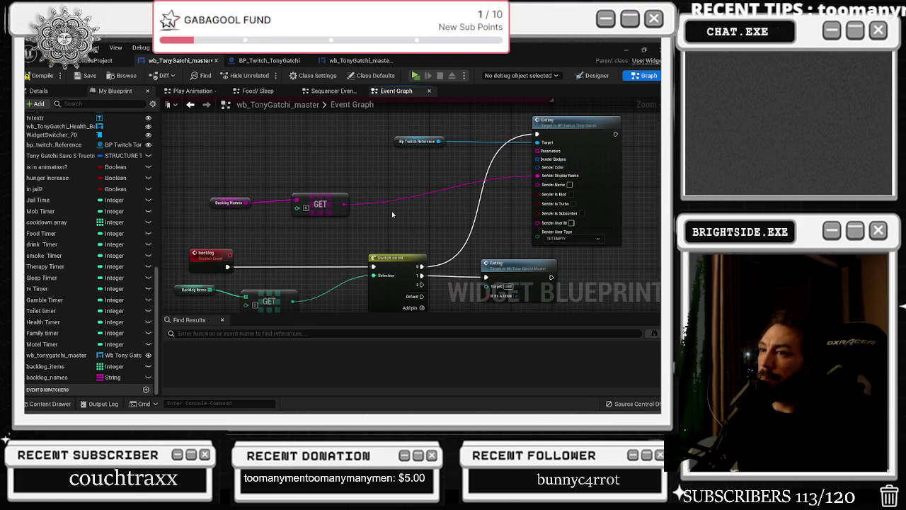
{"action": "mouse_move", "coordinate": [237, 178]}
{"action": "left_mouse_down"}
{"action": "mouse_move", "coordinate": [353, 216]}
{"action": "mouse_move", "coordinate": [318, 190]}
{"action": "mouse_move", "coordinate": [319, 179]}
{"action": "left_mouse_up"}
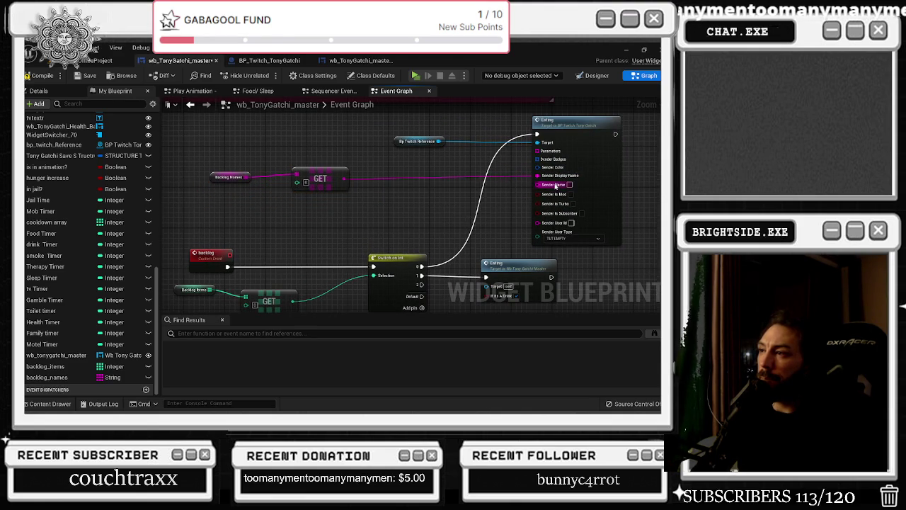
{"action": "left_click_drag", "start_coordinate": [552, 186], "coordinate": [344, 179]}
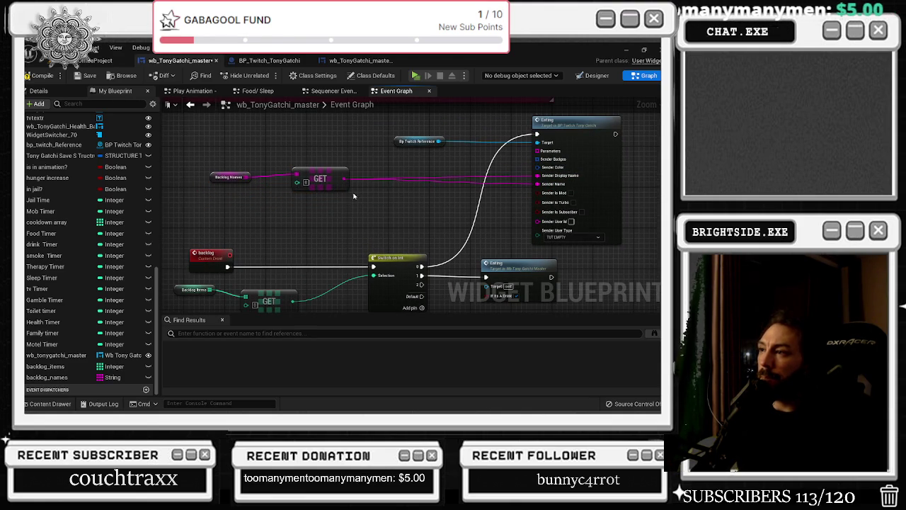
{"action": "scroll", "coordinate": [358, 200], "scroll_direction": "down", "scroll_amount": 2}
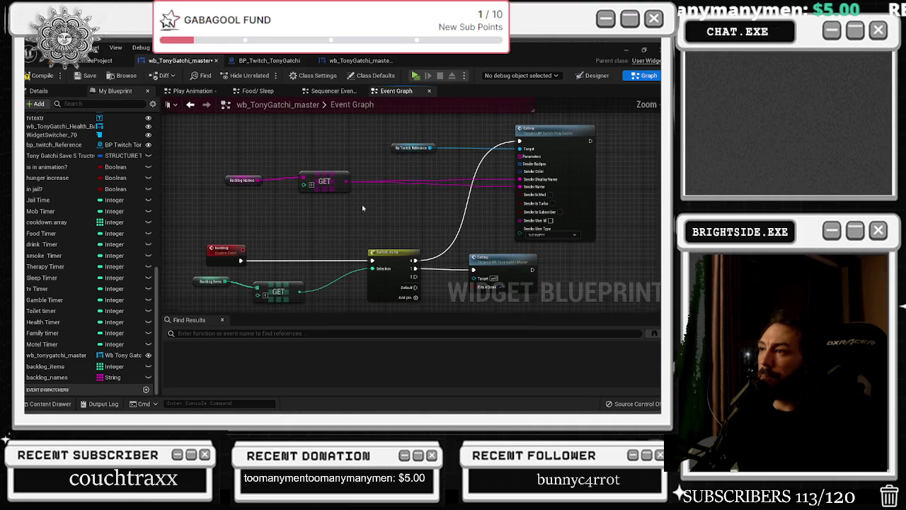
Delete the leftover widget Eating call and inspect the Drink event in BP_Twitch_TonyGatchi.
{"action": "left_click", "coordinate": [488, 242]}
{"action": "key", "text": "Delete"}
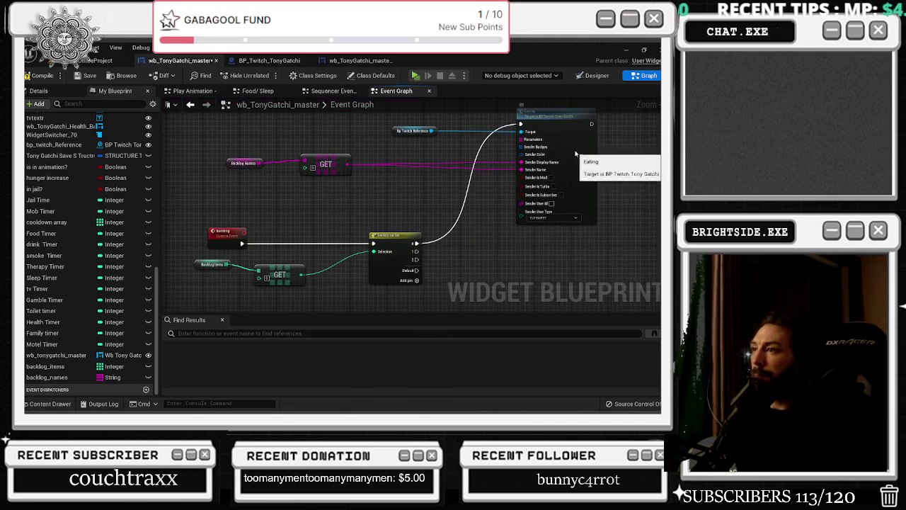
{"action": "double_click", "coordinate": [582, 151]}
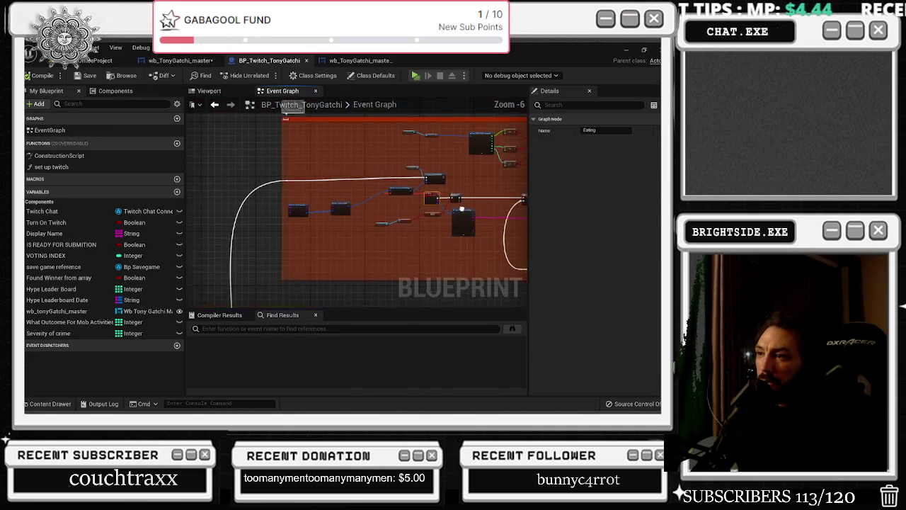
{"action": "scroll", "coordinate": [463, 212], "scroll_direction": "down", "scroll_amount": 6}
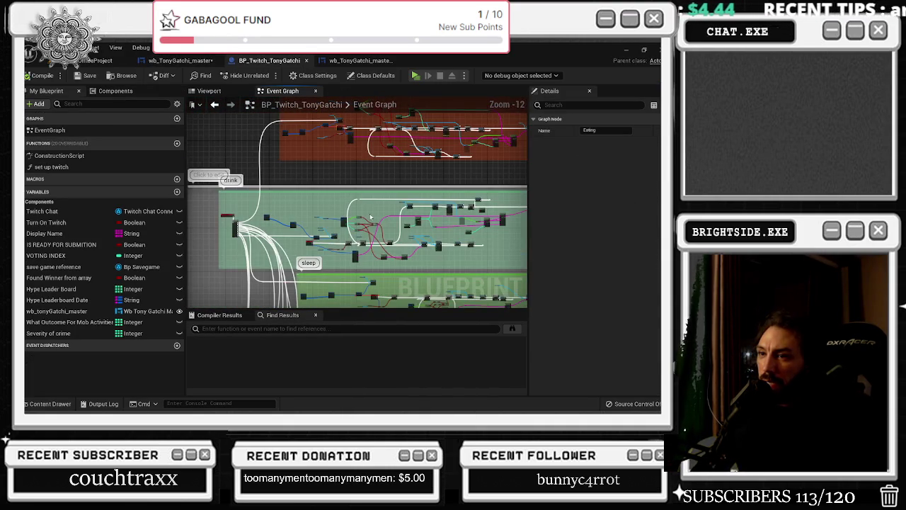
{"action": "scroll", "coordinate": [309, 171], "scroll_direction": "up", "scroll_amount": 10}
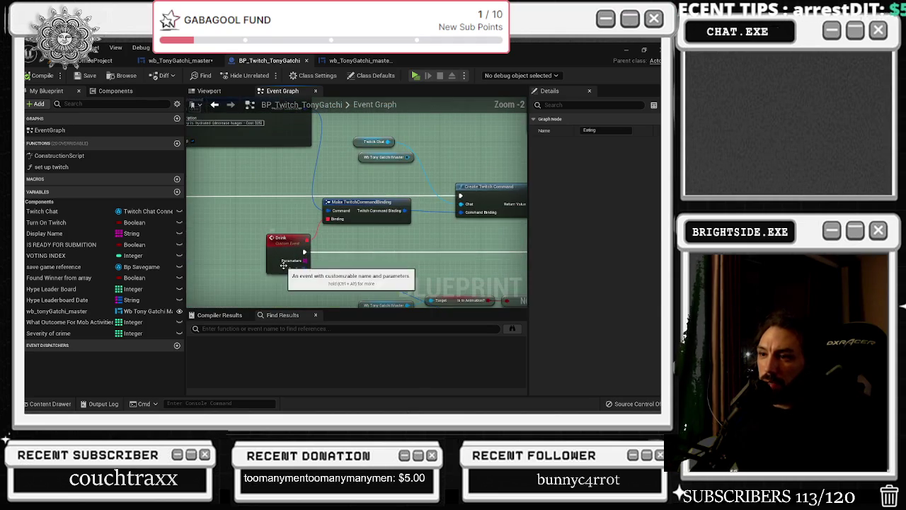
{"action": "left_click", "coordinate": [183, 61]}
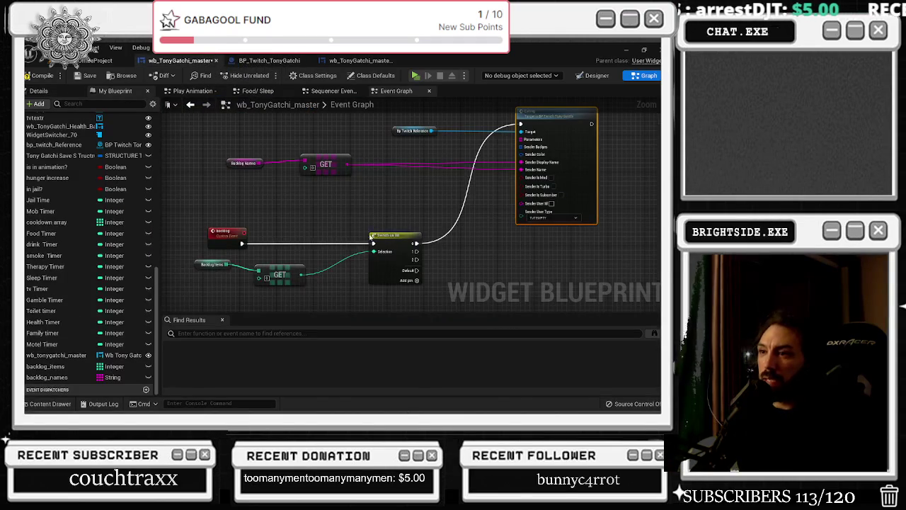
Add a Drink call off Bp Twitch Reference, split its Sender, and wire output 1 and the backlog name.
{"action": "mouse_move", "coordinate": [431, 131]}
{"action": "left_mouse_down"}
{"action": "mouse_move", "coordinate": [490, 243]}
{"action": "mouse_move", "coordinate": [481, 242]}
{"action": "left_mouse_up"}
{"action": "type", "text": "dri"}
{"action": "key", "text": "Return"}
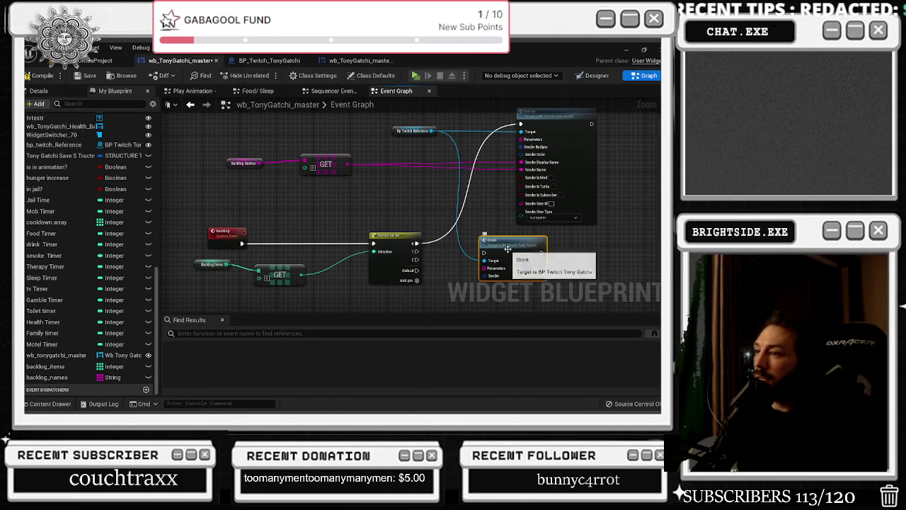
{"action": "right_click", "coordinate": [486, 287]}
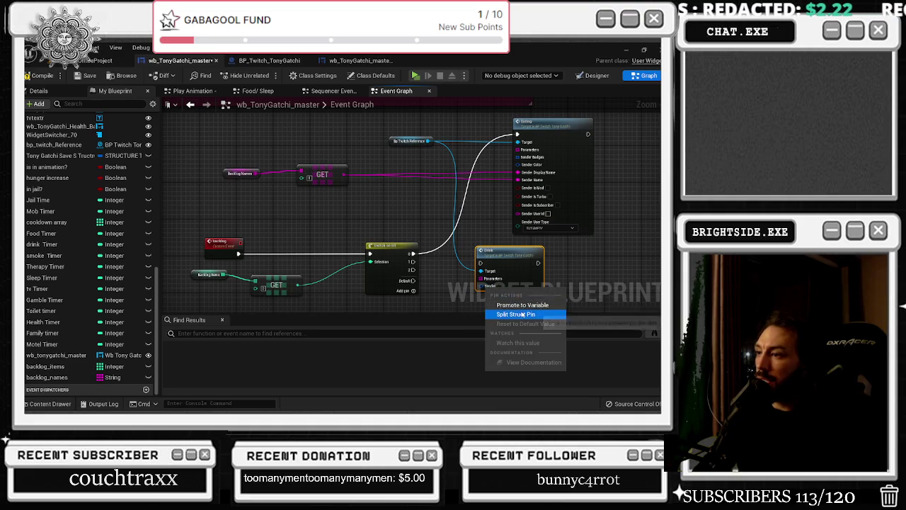
{"action": "left_click", "coordinate": [507, 314]}
{"action": "mouse_move", "coordinate": [412, 261]}
{"action": "left_mouse_down"}
{"action": "mouse_move", "coordinate": [481, 263]}
{"action": "mouse_move", "coordinate": [593, 228]}
{"action": "mouse_move", "coordinate": [580, 247]}
{"action": "left_mouse_up"}
{"action": "mouse_move", "coordinate": [272, 163]}
{"action": "left_mouse_down"}
{"action": "mouse_move", "coordinate": [622, 237]}
{"action": "mouse_move", "coordinate": [573, 283]}
{"action": "mouse_move", "coordinate": [577, 290]}
{"action": "mouse_move", "coordinate": [442, 216]}
{"action": "mouse_move", "coordinate": [566, 283]}
{"action": "mouse_move", "coordinate": [372, 200]}
{"action": "mouse_move", "coordinate": [579, 292]}
{"action": "mouse_move", "coordinate": [574, 285]}
{"action": "left_mouse_up"}
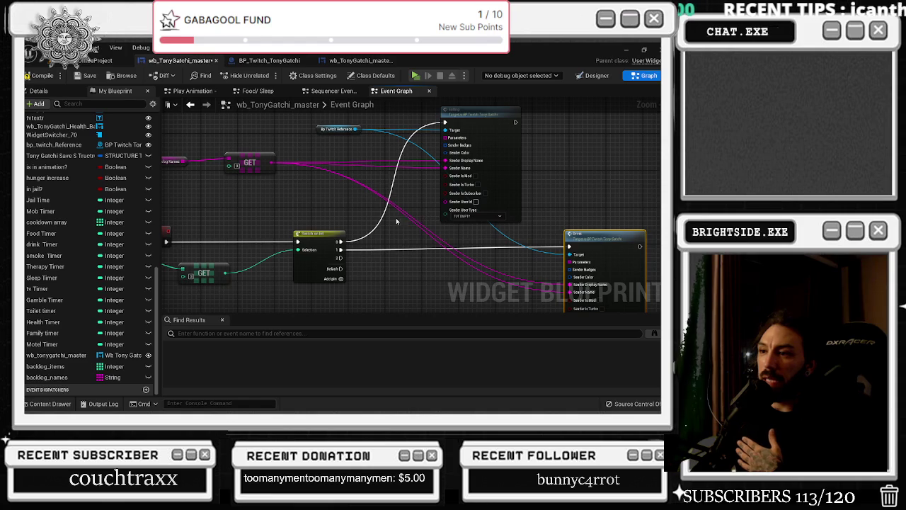
Reposition the Eating, Drink and backlog GET nodes around the Switch on Int.
{"action": "mouse_move", "coordinate": [482, 125]}
{"action": "left_mouse_down"}
{"action": "mouse_move", "coordinate": [444, 125]}
{"action": "mouse_move", "coordinate": [454, 125]}
{"action": "left_mouse_up"}
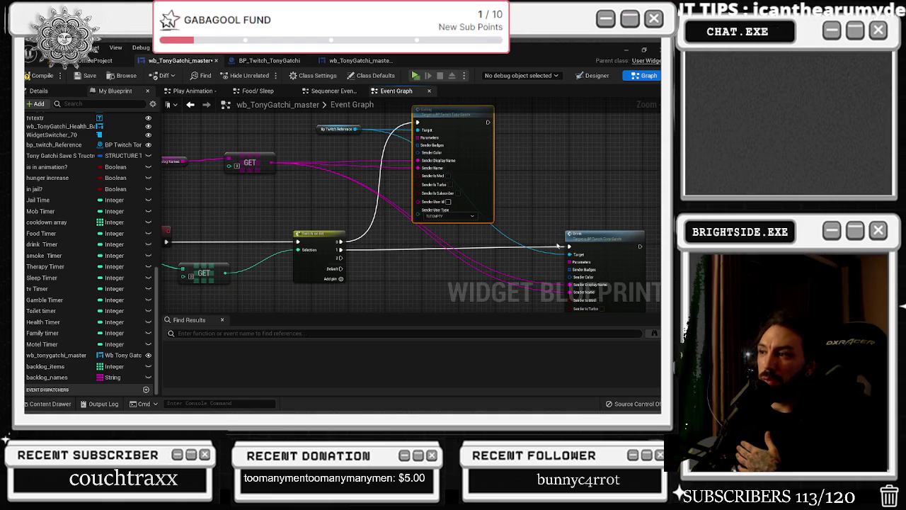
{"action": "left_click_drag", "start_coordinate": [597, 239], "coordinate": [482, 244]}
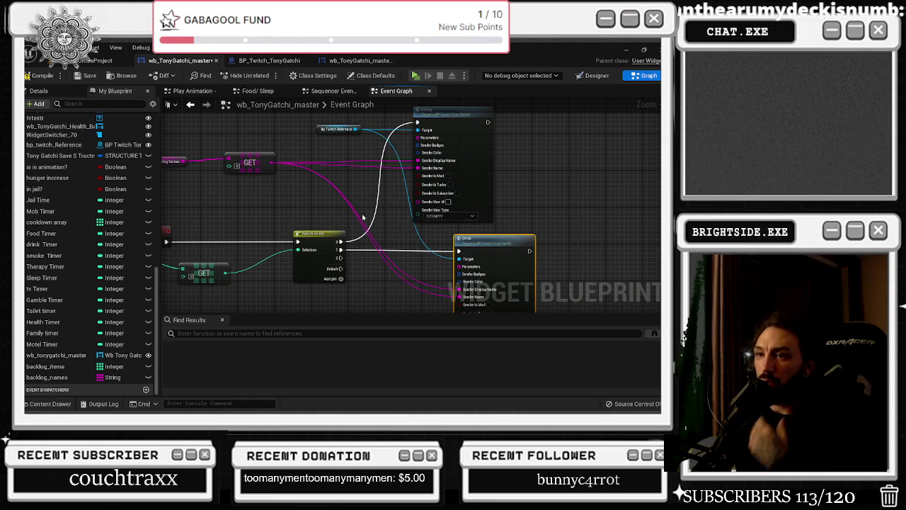
{"action": "left_click_drag", "start_coordinate": [299, 217], "coordinate": [334, 225]}
{"action": "left_click_drag", "start_coordinate": [262, 283], "coordinate": [305, 234]}
{"action": "mouse_move", "coordinate": [618, 212]}
{"action": "left_mouse_down"}
{"action": "mouse_move", "coordinate": [353, 243]}
{"action": "mouse_move", "coordinate": [389, 241]}
{"action": "left_mouse_up"}
Add a Remove Index node for the Backlog Items array after the Drink call.
{"action": "type", "text": "remove"}
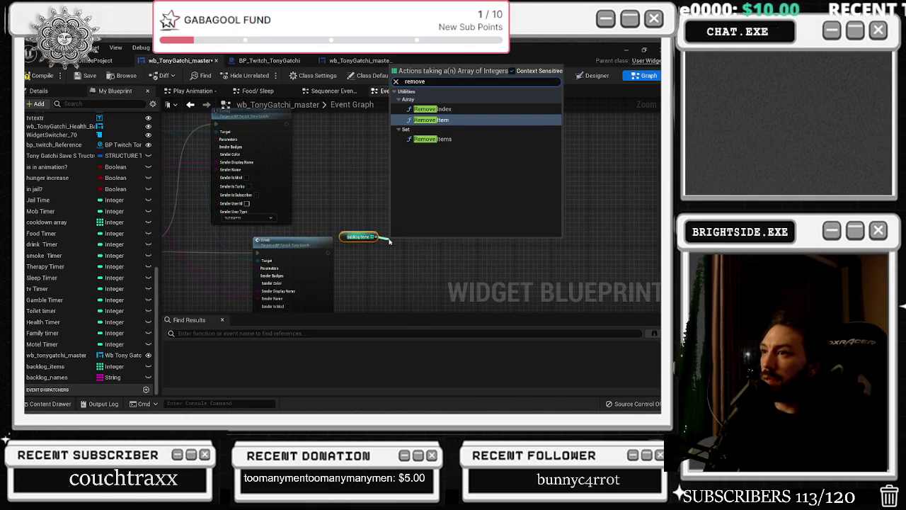
{"action": "key", "text": "Up"}
{"action": "key", "text": "Return"}
Paste a Backlog Names getter and wire its Remove Index node after the Eating call.
{"action": "scroll", "coordinate": [389, 242], "scroll_direction": "up", "scroll_amount": 3}
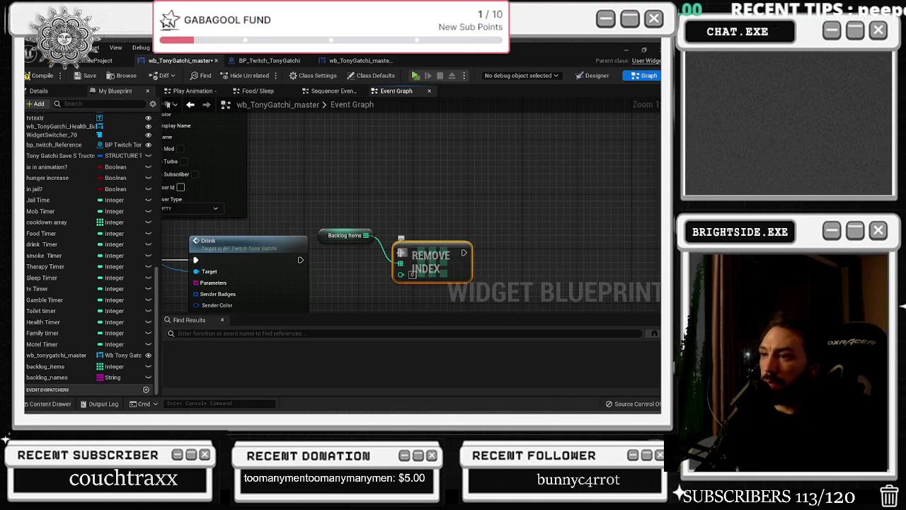
{"action": "mouse_move", "coordinate": [401, 248]}
{"action": "left_mouse_down"}
{"action": "mouse_move", "coordinate": [437, 270]}
{"action": "mouse_move", "coordinate": [496, 248]}
{"action": "mouse_move", "coordinate": [538, 255]}
{"action": "mouse_move", "coordinate": [461, 245]}
{"action": "left_mouse_up"}
{"action": "scroll", "coordinate": [437, 270], "scroll_direction": "down", "scroll_amount": 2}
{"action": "mouse_move", "coordinate": [307, 173]}
{"action": "left_mouse_down"}
{"action": "mouse_move", "coordinate": [425, 159]}
{"action": "mouse_move", "coordinate": [456, 167]}
{"action": "left_mouse_up"}
{"action": "key", "text": "ctrl+v"}
{"action": "type", "text": "remove"}
{"action": "left_click", "coordinate": [499, 207]}
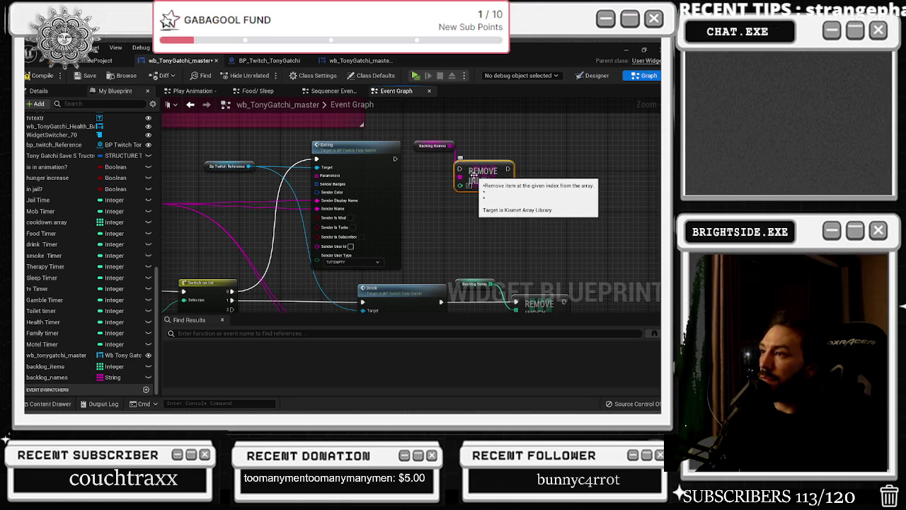
{"action": "left_click_drag", "start_coordinate": [473, 176], "coordinate": [483, 155]}
{"action": "mouse_move", "coordinate": [395, 158]}
{"action": "left_mouse_down"}
{"action": "mouse_move", "coordinate": [470, 150]}
{"action": "mouse_move", "coordinate": [498, 165]}
{"action": "left_mouse_up"}
{"action": "left_click", "coordinate": [494, 136]}
Tidy the Backlog getters and Remove Index nodes beside the Eating and Drink calls.
{"action": "left_click_drag", "start_coordinate": [421, 145], "coordinate": [420, 131]}
{"action": "mouse_move", "coordinate": [488, 163]}
{"action": "left_mouse_down"}
{"action": "mouse_move", "coordinate": [393, 160]}
{"action": "mouse_move", "coordinate": [396, 114]}
{"action": "left_mouse_up"}
{"action": "left_click_drag", "start_coordinate": [395, 238], "coordinate": [379, 218]}
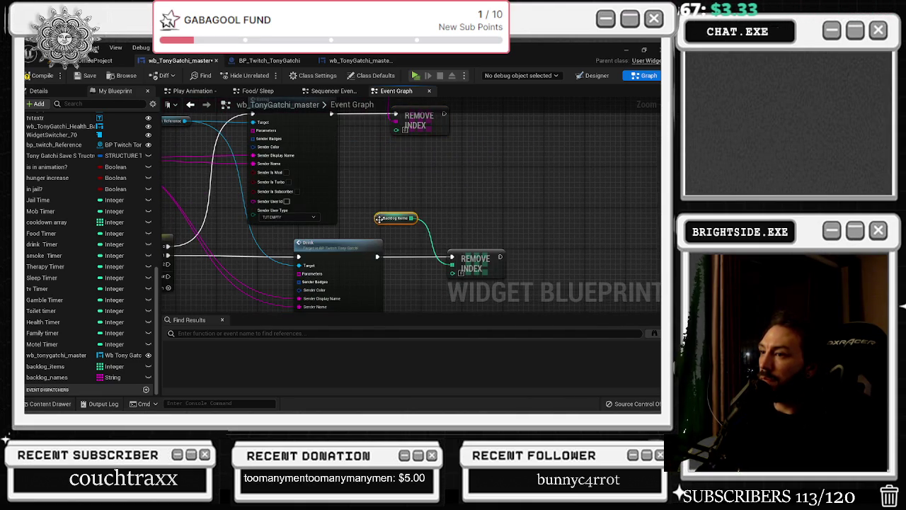
{"action": "mouse_move", "coordinate": [488, 264]}
{"action": "left_mouse_down"}
{"action": "mouse_move", "coordinate": [467, 264]}
{"action": "mouse_move", "coordinate": [566, 253]}
{"action": "left_mouse_up"}
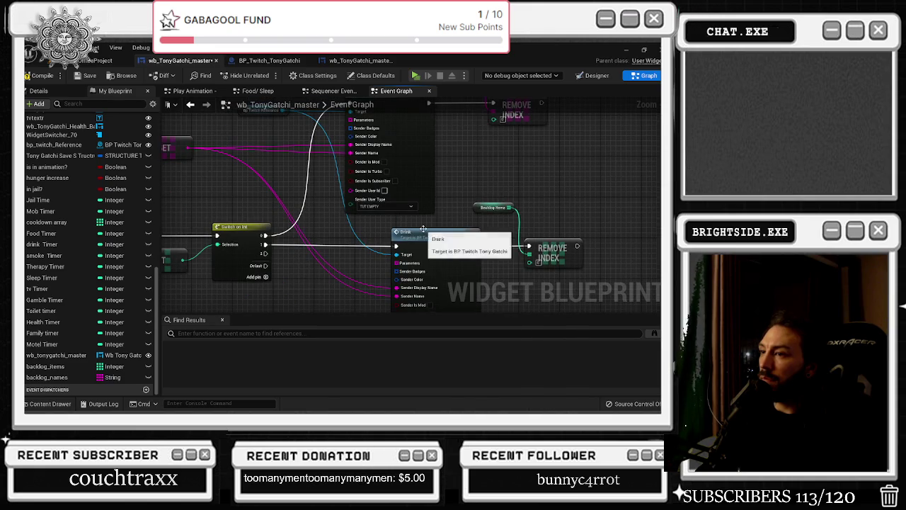
{"action": "mouse_move", "coordinate": [364, 200]}
{"action": "left_mouse_down"}
{"action": "mouse_move", "coordinate": [396, 296]}
{"action": "mouse_move", "coordinate": [446, 292]}
{"action": "mouse_move", "coordinate": [481, 202]}
{"action": "left_mouse_up"}
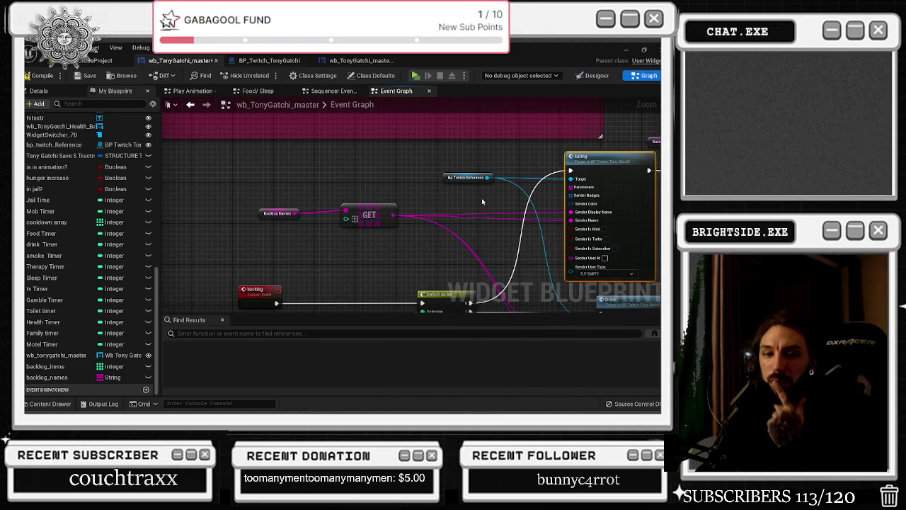
{"action": "scroll", "coordinate": [409, 249], "scroll_direction": "down", "scroll_amount": 2}
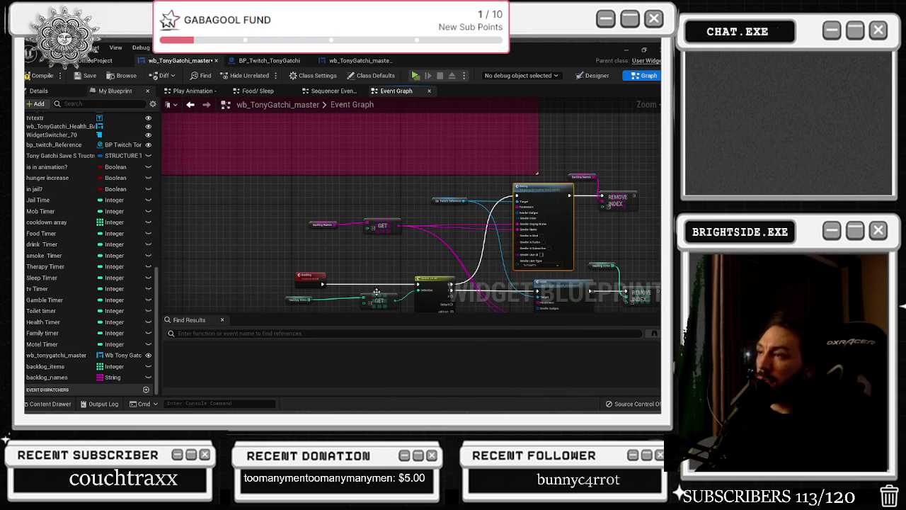
{"action": "scroll", "coordinate": [439, 252], "scroll_direction": "up", "scroll_amount": 1}
{"action": "scroll", "coordinate": [243, 245], "scroll_direction": "up", "scroll_amount": 1}
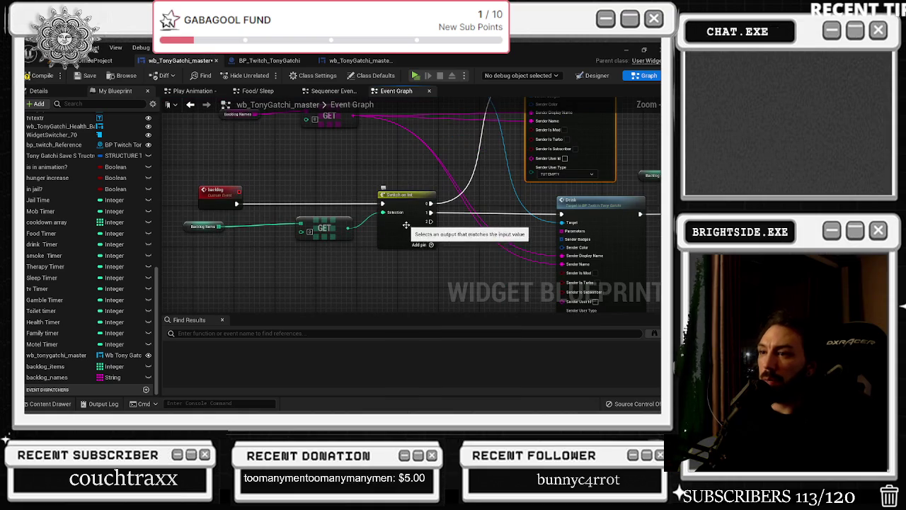
{"action": "scroll", "coordinate": [298, 238], "scroll_direction": "down", "scroll_amount": 3}
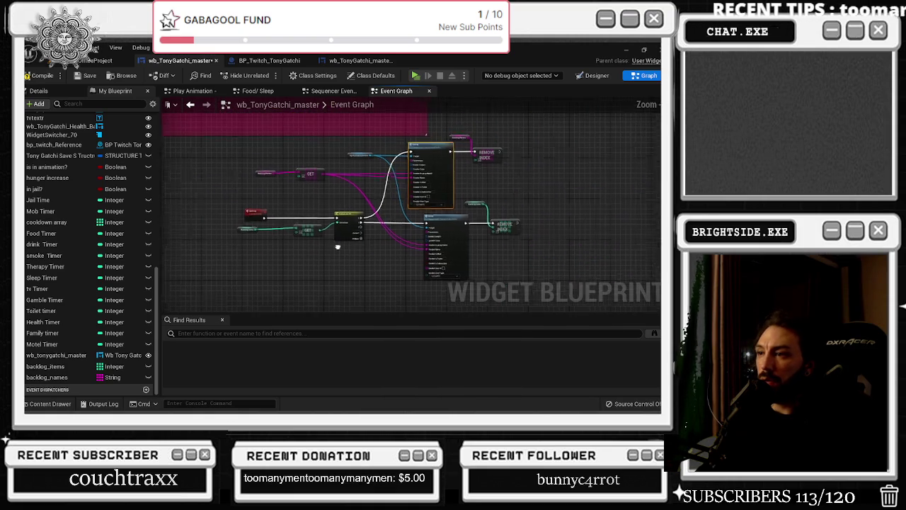
{"action": "scroll", "coordinate": [374, 215], "scroll_direction": "up", "scroll_amount": 3}
{"action": "left_click", "coordinate": [428, 186]}
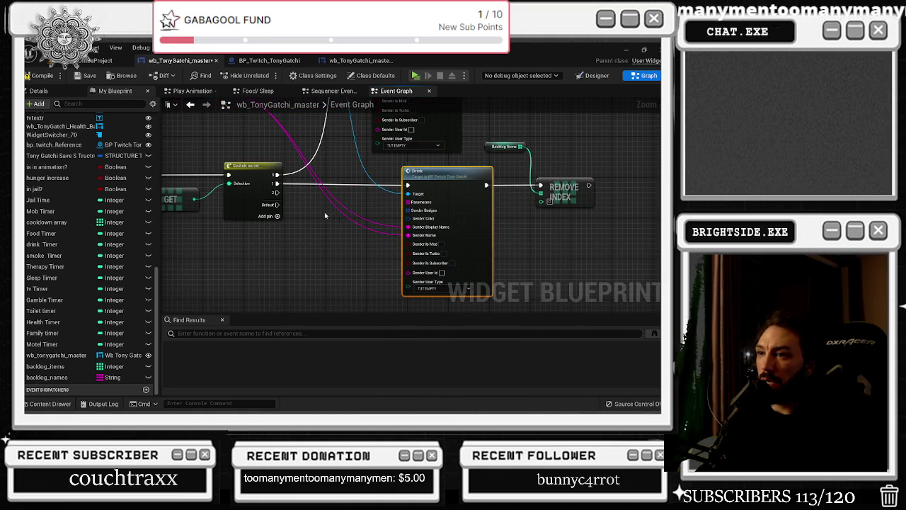
{"action": "left_click", "coordinate": [593, 75]}
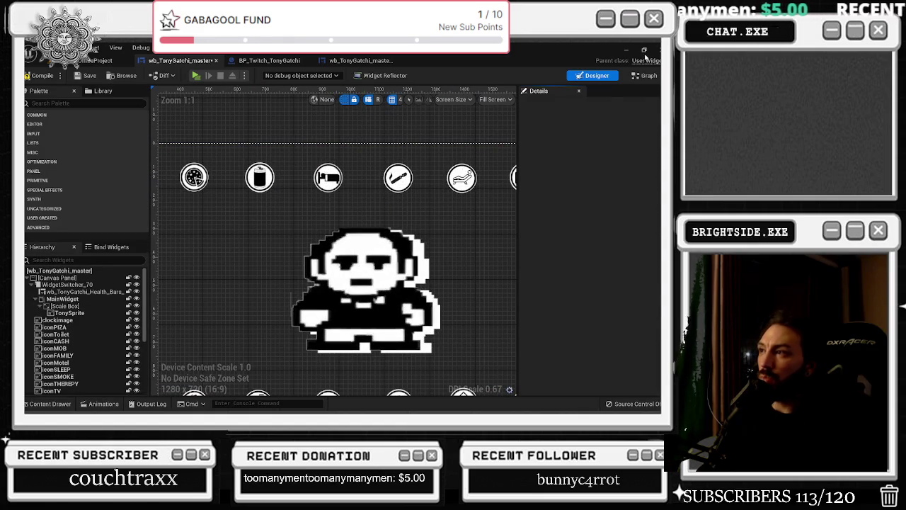
Add a Sleep call on the Bp Twitch Reference, driven by Switch on Int output 2.
{"action": "left_click", "coordinate": [644, 75]}
{"action": "mouse_move", "coordinate": [334, 221]}
{"action": "left_mouse_down"}
{"action": "mouse_move", "coordinate": [417, 208]}
{"action": "mouse_move", "coordinate": [404, 212]}
{"action": "left_mouse_up"}
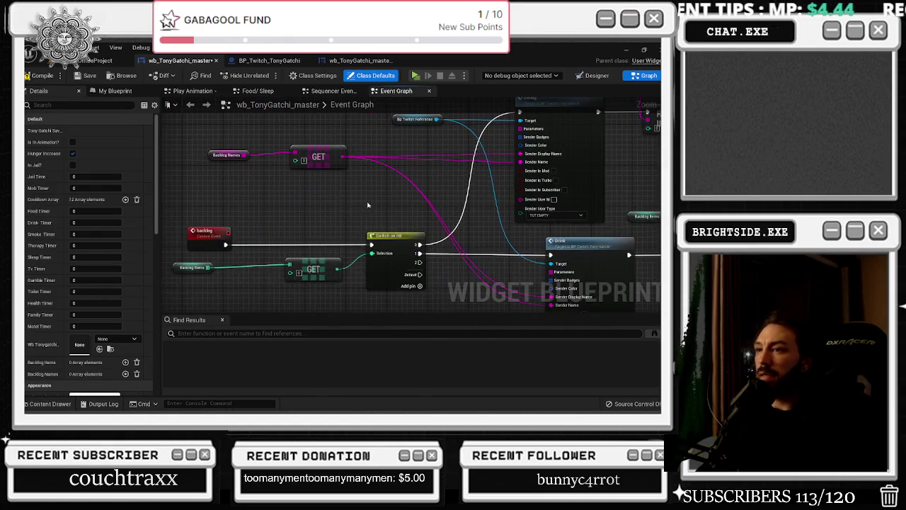
{"action": "mouse_move", "coordinate": [433, 120]}
{"action": "left_mouse_down"}
{"action": "mouse_move", "coordinate": [425, 114]}
{"action": "mouse_move", "coordinate": [375, 301]}
{"action": "mouse_move", "coordinate": [379, 238]}
{"action": "mouse_move", "coordinate": [395, 249]}
{"action": "left_mouse_up"}
{"action": "type", "text": "sleep"}
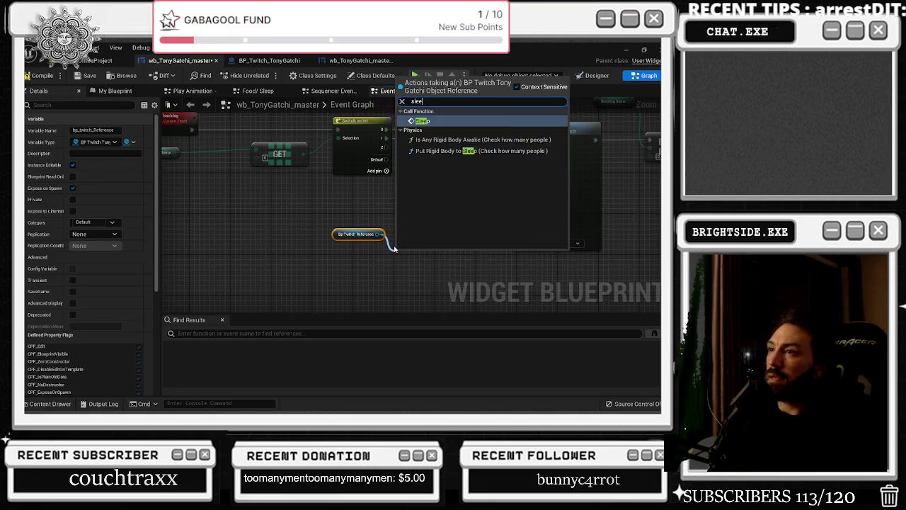
{"action": "key", "text": "Return"}
{"action": "mouse_move", "coordinate": [384, 147]}
{"action": "left_mouse_down"}
{"action": "mouse_move", "coordinate": [399, 268]}
{"action": "mouse_move", "coordinate": [526, 259]}
{"action": "left_mouse_up"}
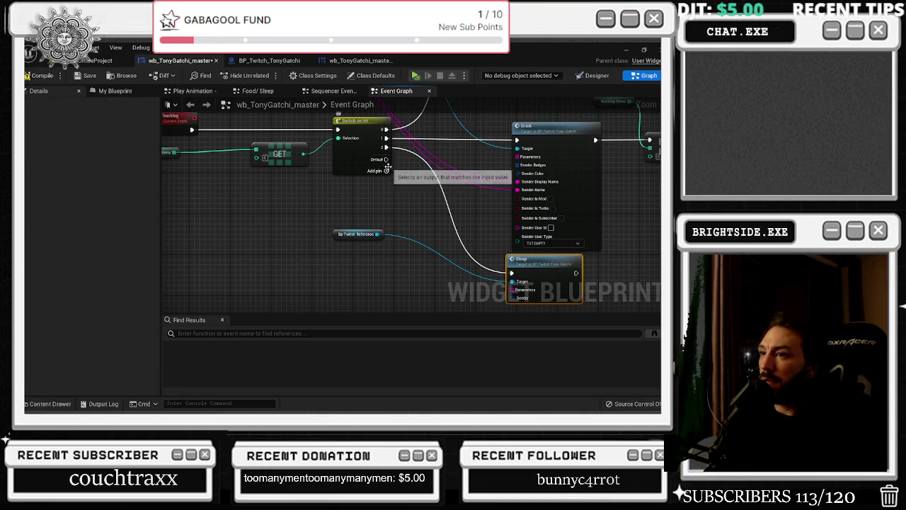
Add a Switch on Int output and a Smoke System call on the Twitch reference.
{"action": "left_click", "coordinate": [376, 170]}
{"action": "left_click_drag", "start_coordinate": [384, 156], "coordinate": [439, 277]}
{"action": "left_click", "coordinate": [371, 246]}
{"action": "left_click", "coordinate": [370, 235]}
{"action": "left_click_drag", "start_coordinate": [372, 234], "coordinate": [390, 262]}
{"action": "type", "text": "smoke"}
{"action": "key", "text": "Return"}
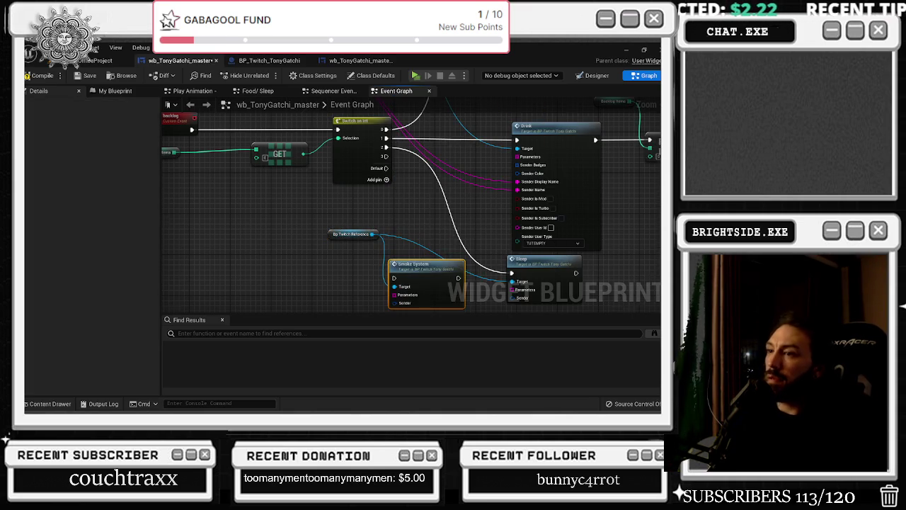
Add a Therapy call on the Twitch reference, placed below Smoke System.
{"action": "left_click_drag", "start_coordinate": [453, 234], "coordinate": [419, 145]}
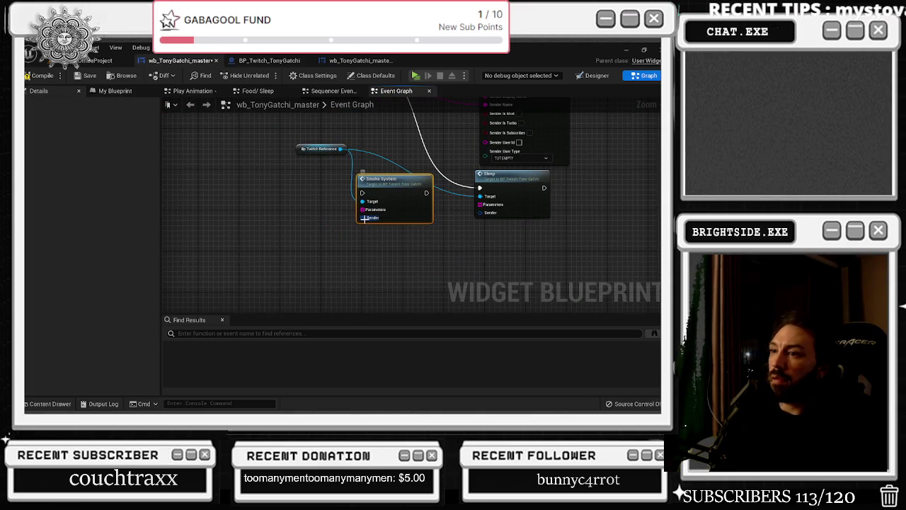
{"action": "left_click_drag", "start_coordinate": [342, 148], "coordinate": [371, 260]}
{"action": "type", "text": "therap"}
{"action": "key", "text": "Return"}
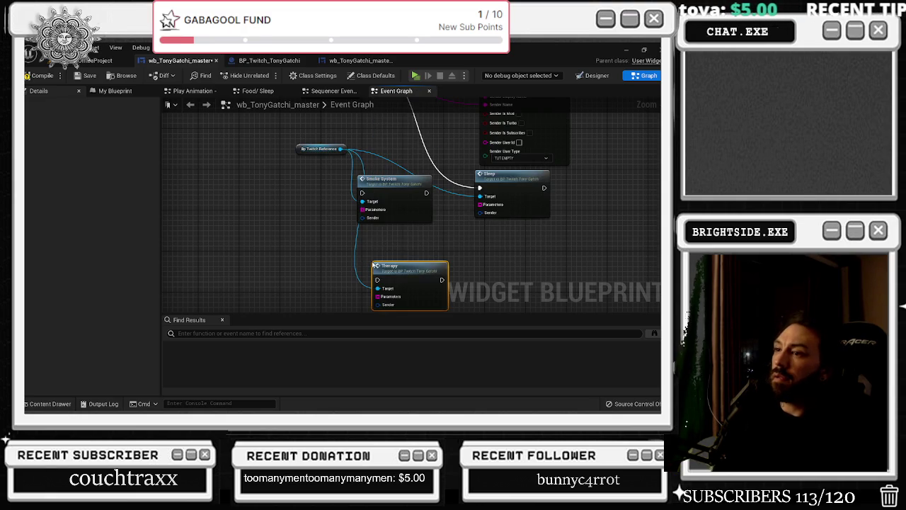
{"action": "scroll", "coordinate": [400, 219], "scroll_direction": "down", "scroll_amount": 2}
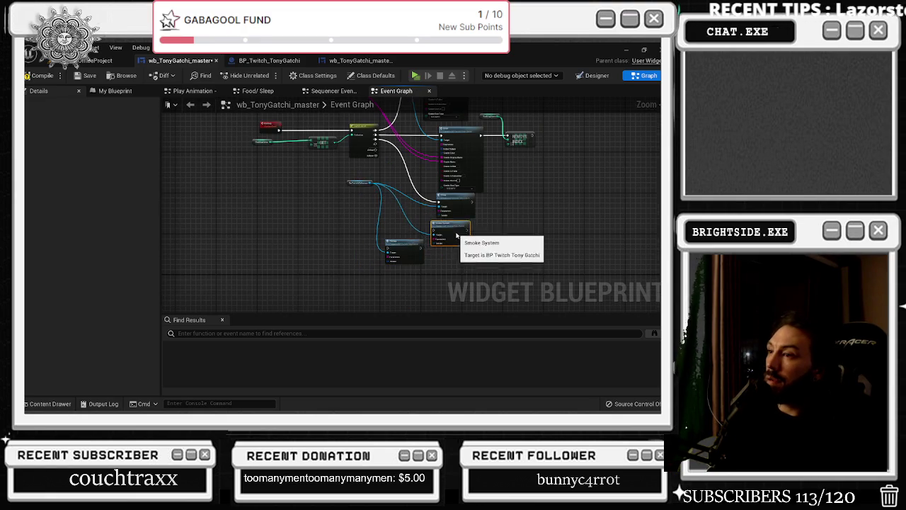
{"action": "scroll", "coordinate": [407, 222], "scroll_direction": "down", "scroll_amount": 1}
{"action": "left_click_drag", "start_coordinate": [407, 222], "coordinate": [465, 248]}
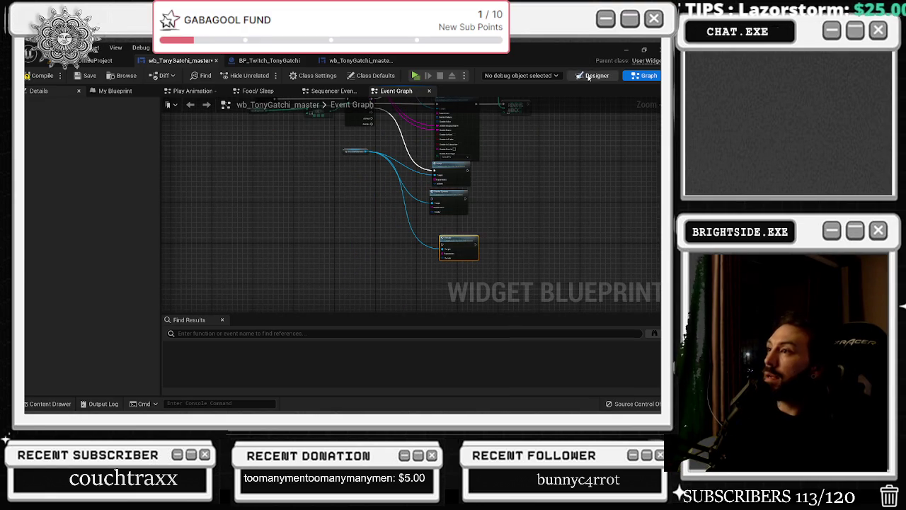
{"action": "left_click", "coordinate": [592, 76]}
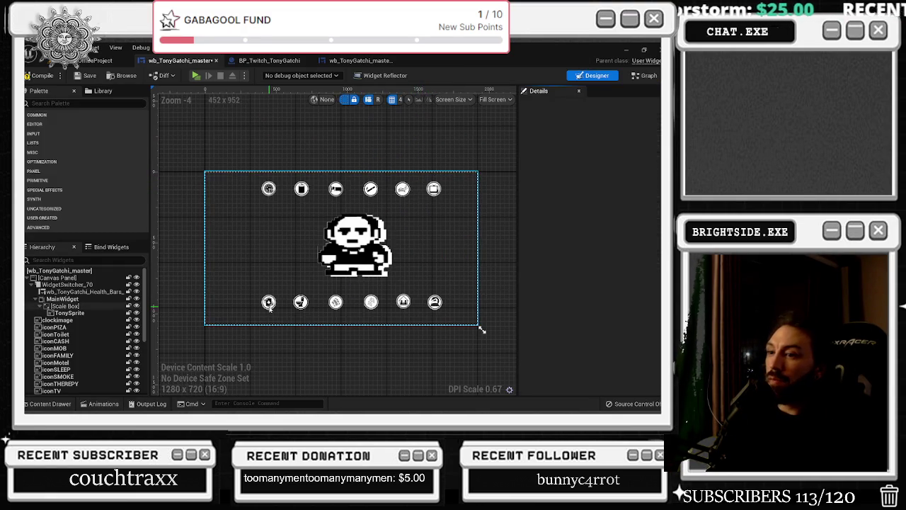
Add Tv and Gamble calls fed by the Bp Twitch Reference.
{"action": "left_click", "coordinate": [644, 76]}
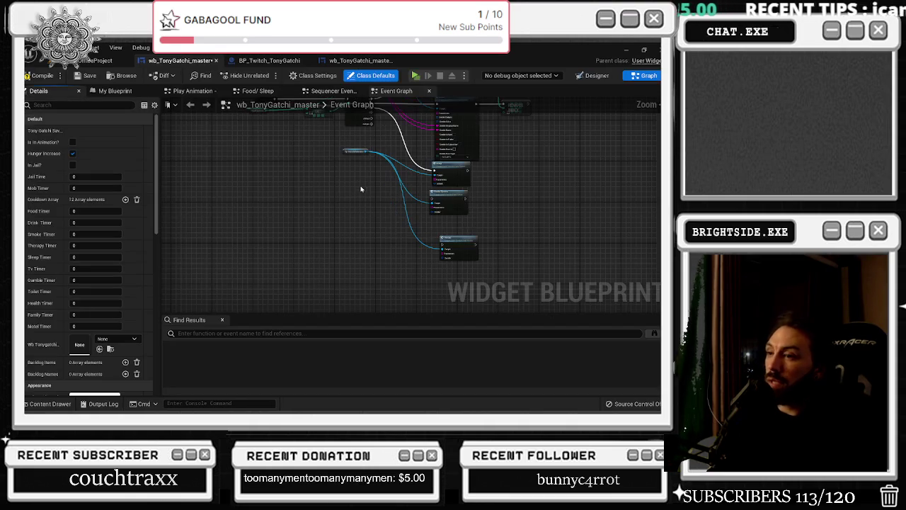
{"action": "scroll", "coordinate": [410, 213], "scroll_direction": "up", "scroll_amount": 4}
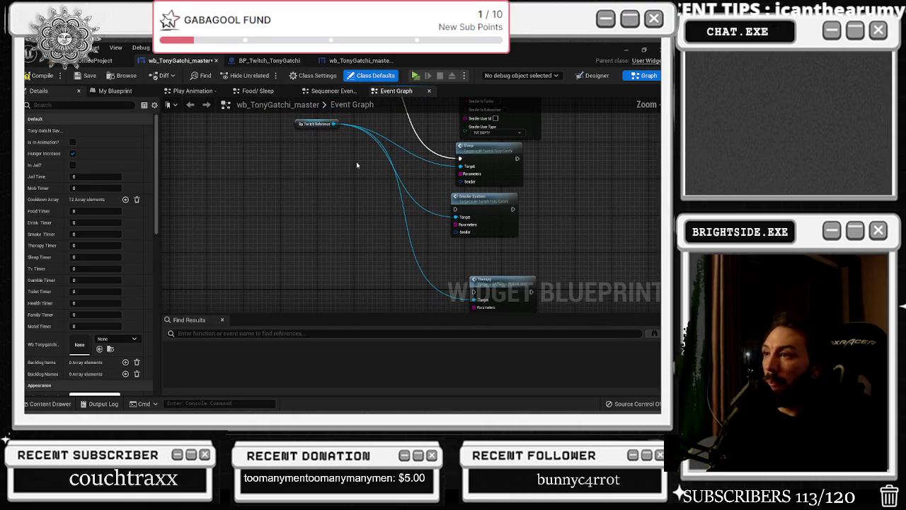
{"action": "left_click_drag", "start_coordinate": [334, 124], "coordinate": [363, 256]}
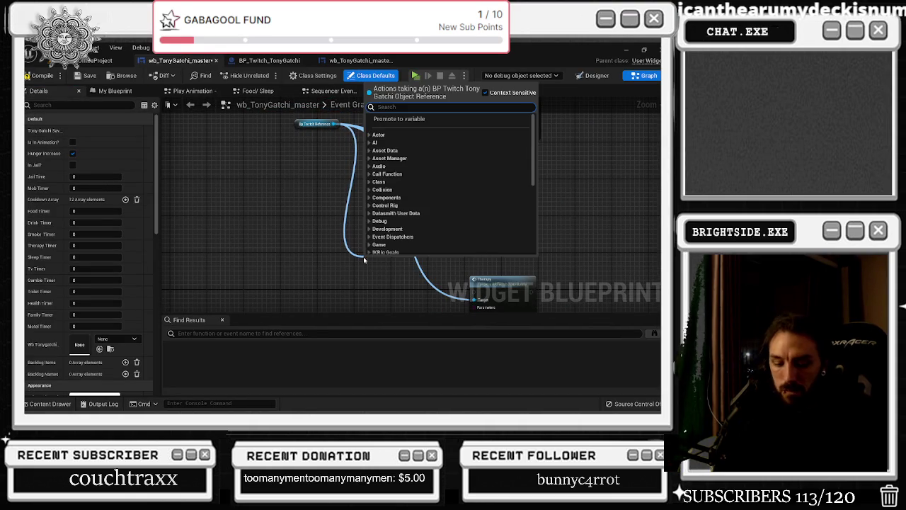
{"action": "type", "text": "tv"}
{"action": "key", "text": "Return"}
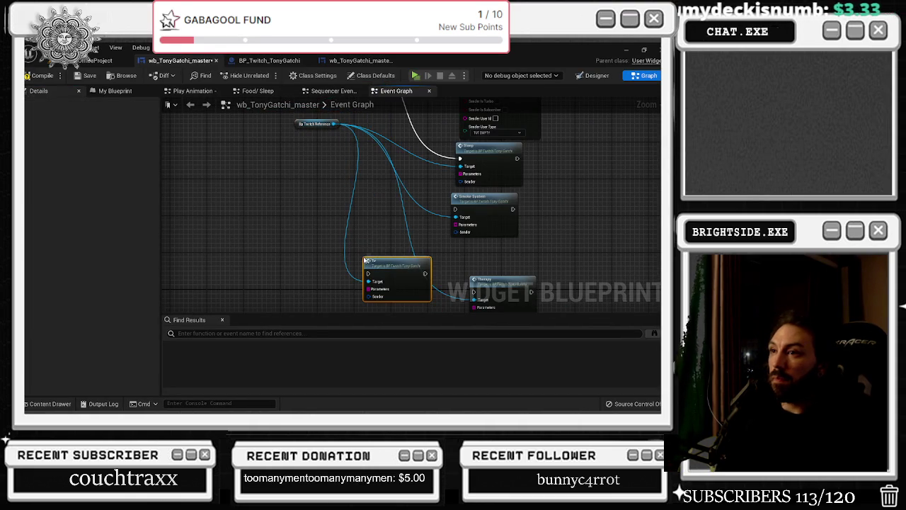
{"action": "mouse_move", "coordinate": [333, 124]}
{"action": "left_mouse_down"}
{"action": "mouse_move", "coordinate": [348, 134]}
{"action": "mouse_move", "coordinate": [360, 314]}
{"action": "mouse_move", "coordinate": [360, 283]}
{"action": "mouse_move", "coordinate": [349, 281]}
{"action": "left_mouse_up"}
{"action": "type", "text": "gamble"}
{"action": "key", "text": "Return"}
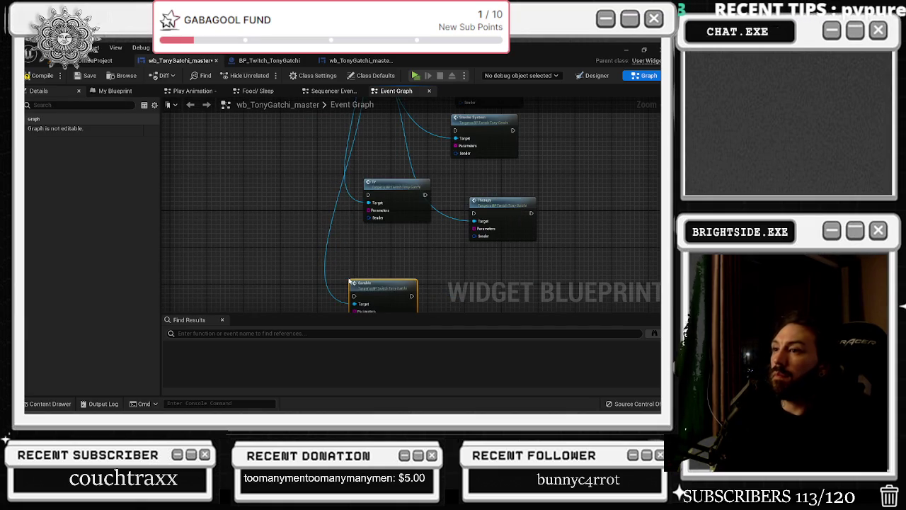
Add a Toilet call fed by the Bp Twitch Reference.
{"action": "mouse_move", "coordinate": [368, 288]}
{"action": "left_mouse_down"}
{"action": "mouse_move", "coordinate": [363, 200]}
{"action": "mouse_move", "coordinate": [406, 364]}
{"action": "mouse_move", "coordinate": [413, 178]}
{"action": "mouse_move", "coordinate": [404, 89]}
{"action": "mouse_move", "coordinate": [415, 243]}
{"action": "mouse_move", "coordinate": [405, 236]}
{"action": "left_mouse_up"}
{"action": "type", "text": "tou"}
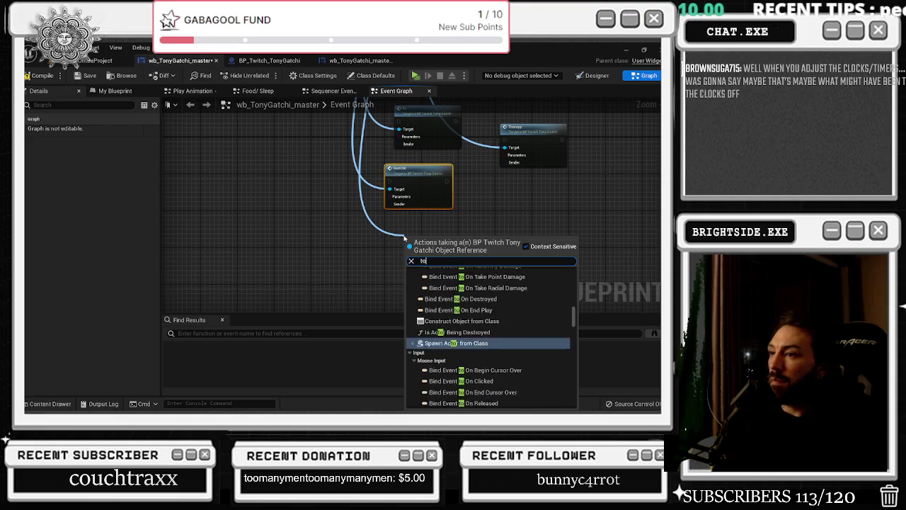
{"action": "key", "text": "BackSpace"}
{"action": "type", "text": "ile"}
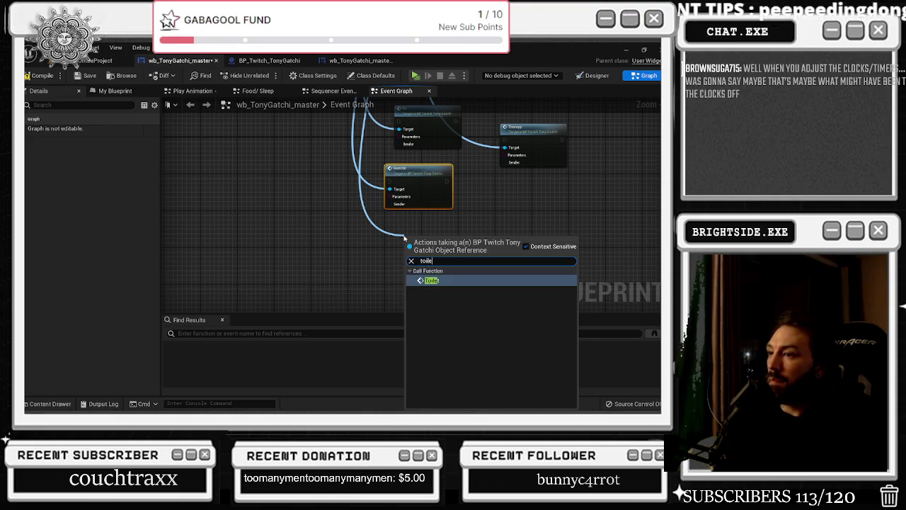
{"action": "key", "text": "Return"}
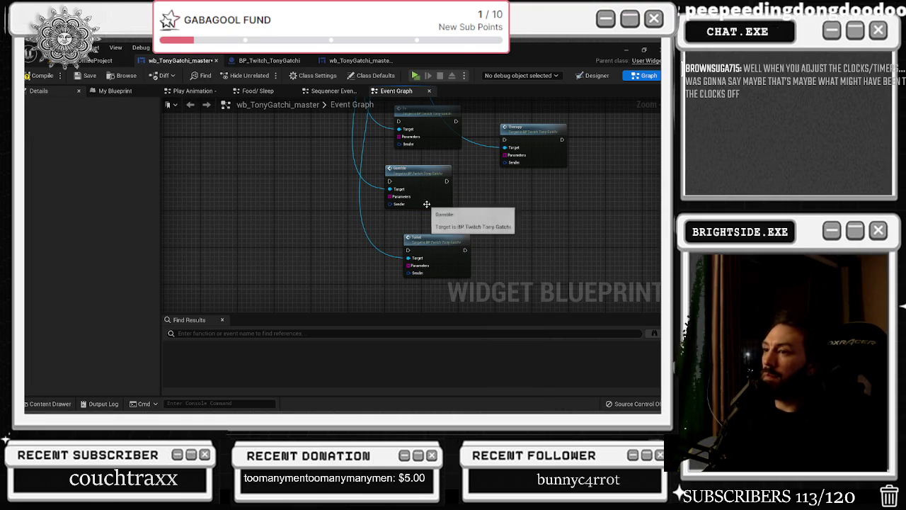
{"action": "left_click", "coordinate": [594, 75]}
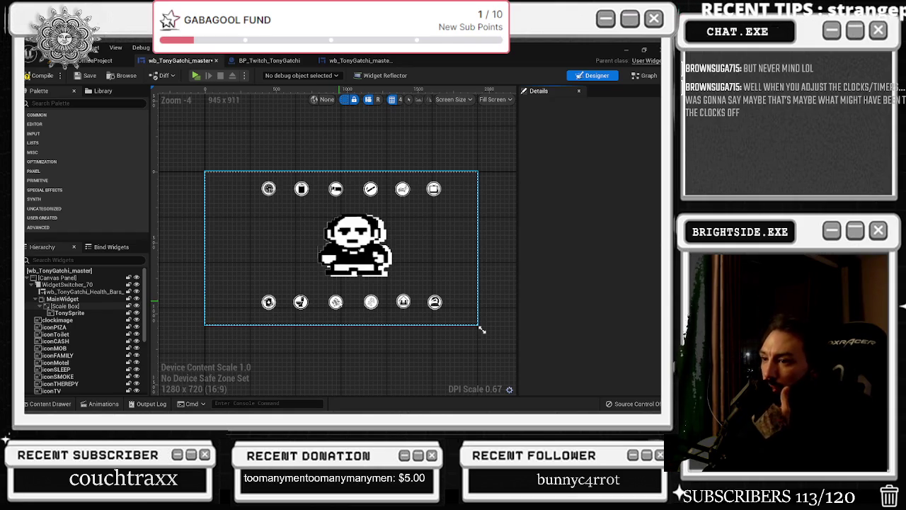
Add a Show The Health call on the Twitch reference.
{"action": "scroll", "coordinate": [375, 311], "scroll_direction": "up", "scroll_amount": 4}
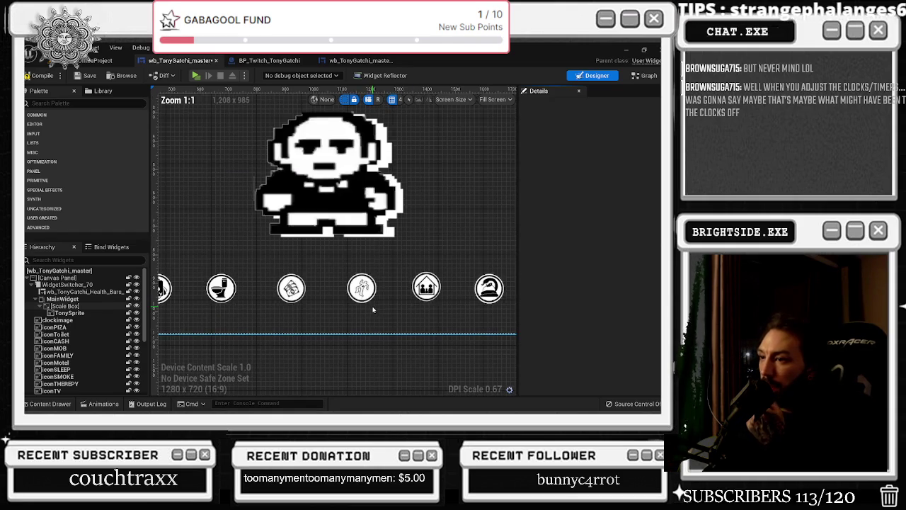
{"action": "left_click", "coordinate": [645, 75]}
{"action": "mouse_move", "coordinate": [389, 189]}
{"action": "left_mouse_down"}
{"action": "mouse_move", "coordinate": [379, 183]}
{"action": "mouse_move", "coordinate": [380, 309]}
{"action": "mouse_move", "coordinate": [355, 241]}
{"action": "left_mouse_up"}
{"action": "type", "text": "health"}
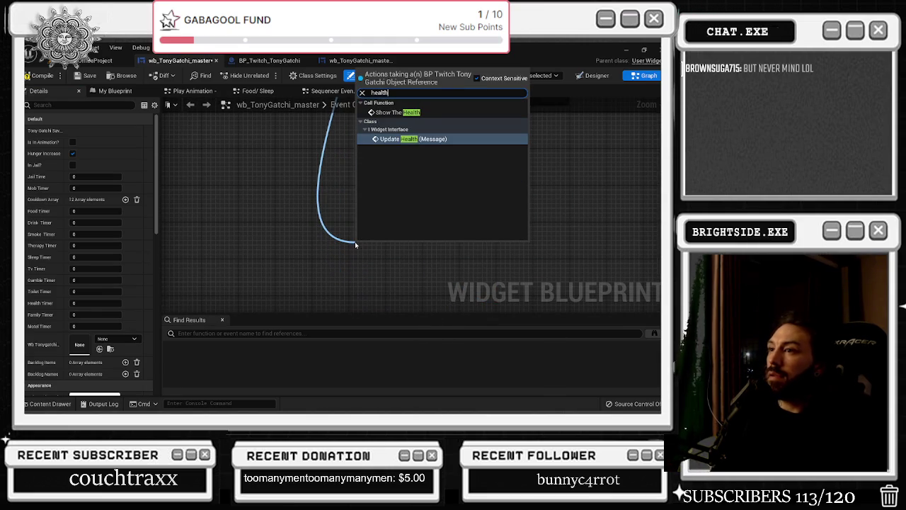
{"action": "key", "text": "Up"}
{"action": "key", "text": "Return"}
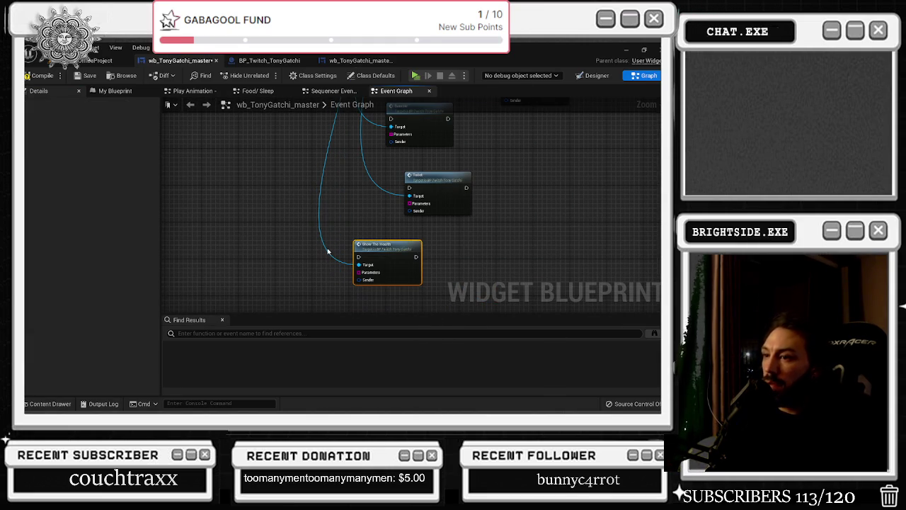
Insert a reroute point on the reference wire and add a Mob Activities Get Money call from it.
{"action": "double_click", "coordinate": [327, 251]}
{"action": "left_click_drag", "start_coordinate": [327, 248], "coordinate": [348, 296]}
{"action": "type", "text": "mob"}
{"action": "key", "text": "Return"}
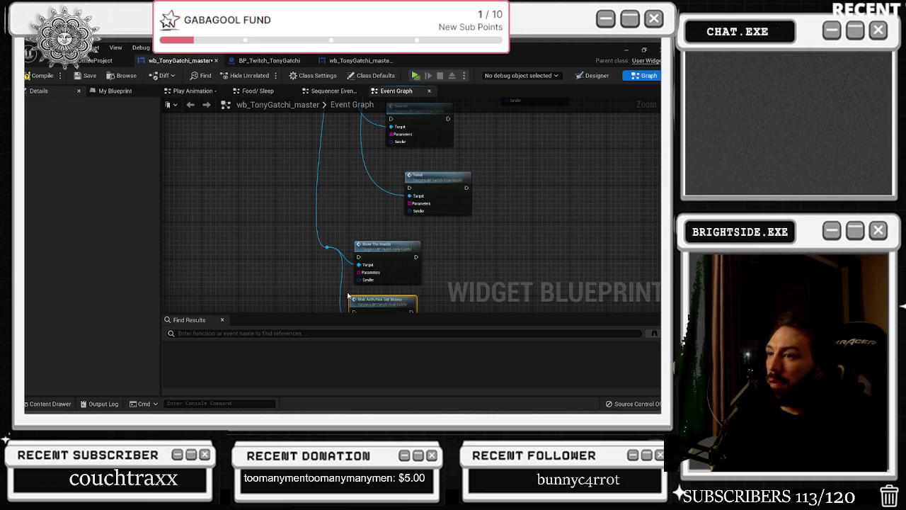
Line up the Tv, Gamble and Toilet nodes beside the other event calls.
{"action": "scroll", "coordinate": [337, 182], "scroll_direction": "down", "scroll_amount": 2}
{"action": "left_click_drag", "start_coordinate": [338, 182], "coordinate": [312, 202]}
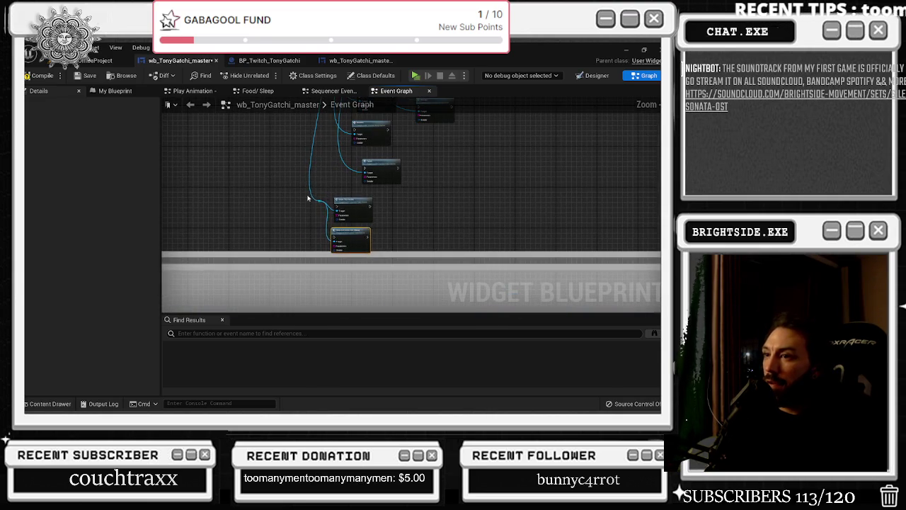
{"action": "left_click_drag", "start_coordinate": [364, 244], "coordinate": [363, 244]}
{"action": "scroll", "coordinate": [410, 240], "scroll_direction": "down", "scroll_amount": 2}
{"action": "scroll", "coordinate": [396, 227], "scroll_direction": "up", "scroll_amount": 2}
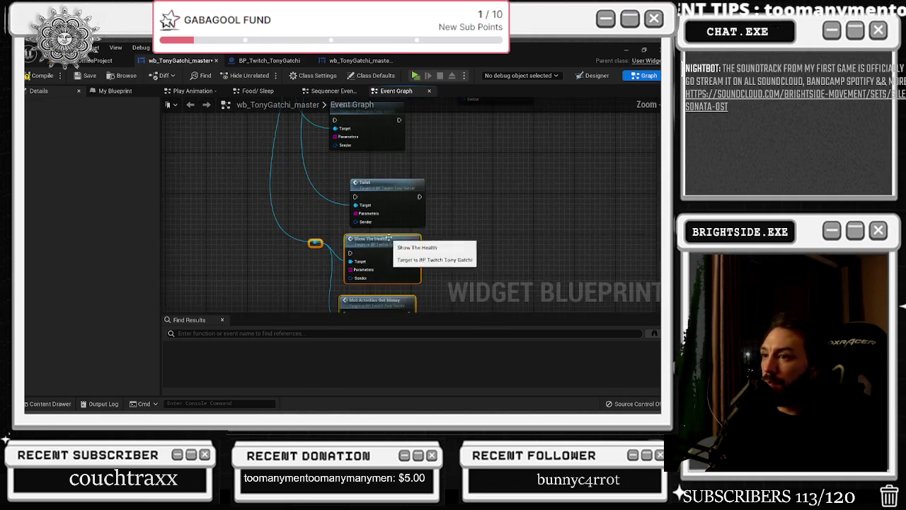
{"action": "scroll", "coordinate": [394, 235], "scroll_direction": "down", "scroll_amount": 3}
{"action": "scroll", "coordinate": [395, 235], "scroll_direction": "up", "scroll_amount": 5}
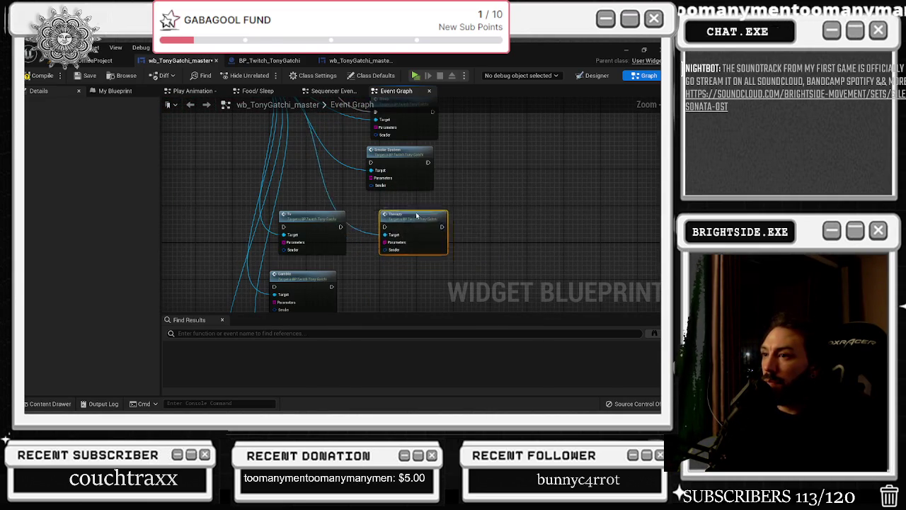
{"action": "left_click_drag", "start_coordinate": [305, 215], "coordinate": [398, 250]}
{"action": "mouse_move", "coordinate": [301, 287]}
{"action": "left_mouse_down"}
{"action": "mouse_move", "coordinate": [327, 239]}
{"action": "mouse_move", "coordinate": [415, 269]}
{"action": "left_mouse_up"}
{"action": "mouse_move", "coordinate": [304, 258]}
{"action": "left_mouse_down"}
{"action": "mouse_move", "coordinate": [415, 237]}
{"action": "mouse_move", "coordinate": [421, 191]}
{"action": "left_mouse_up"}
Box-select the column of event call nodes near the hunger increase section.
{"action": "scroll", "coordinate": [365, 210], "scroll_direction": "down", "scroll_amount": 5}
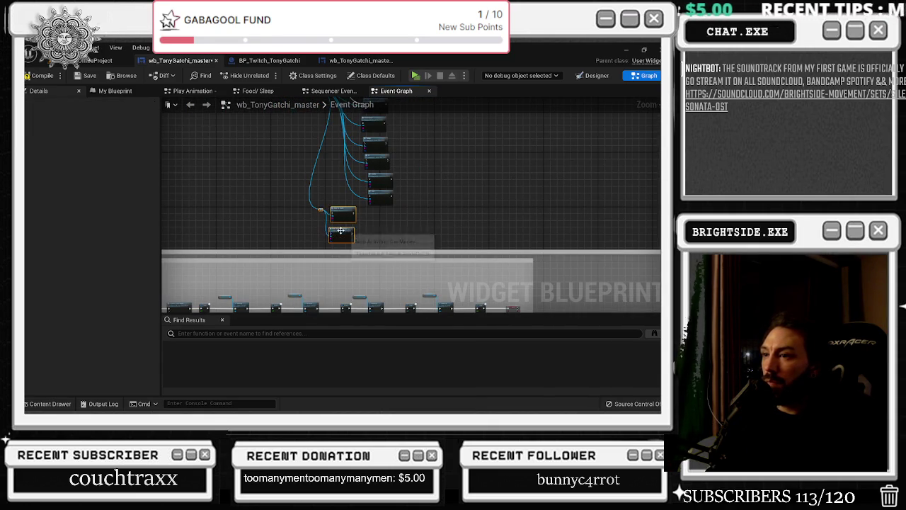
{"action": "scroll", "coordinate": [419, 234], "scroll_direction": "down", "scroll_amount": 2}
{"action": "scroll", "coordinate": [494, 150], "scroll_direction": "down", "scroll_amount": 1}
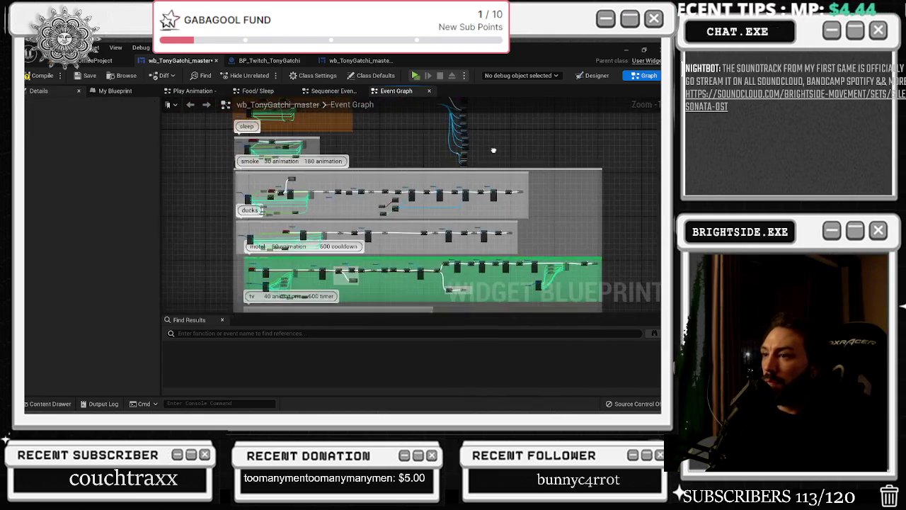
{"action": "left_click_drag", "start_coordinate": [493, 150], "coordinate": [431, 231]}
{"action": "left_click_drag", "start_coordinate": [467, 260], "coordinate": [467, 259]}
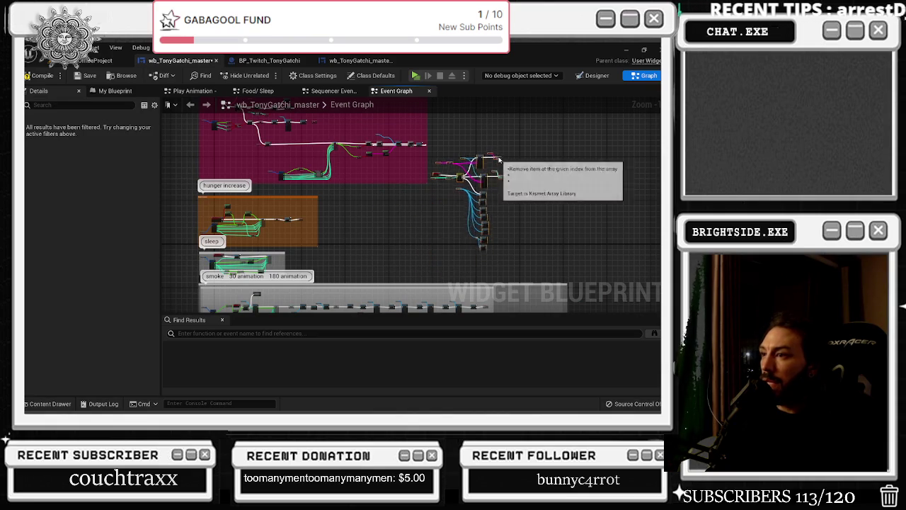
{"action": "scroll", "coordinate": [434, 206], "scroll_direction": "up", "scroll_amount": 4}
{"action": "scroll", "coordinate": [432, 239], "scroll_direction": "up", "scroll_amount": 3}
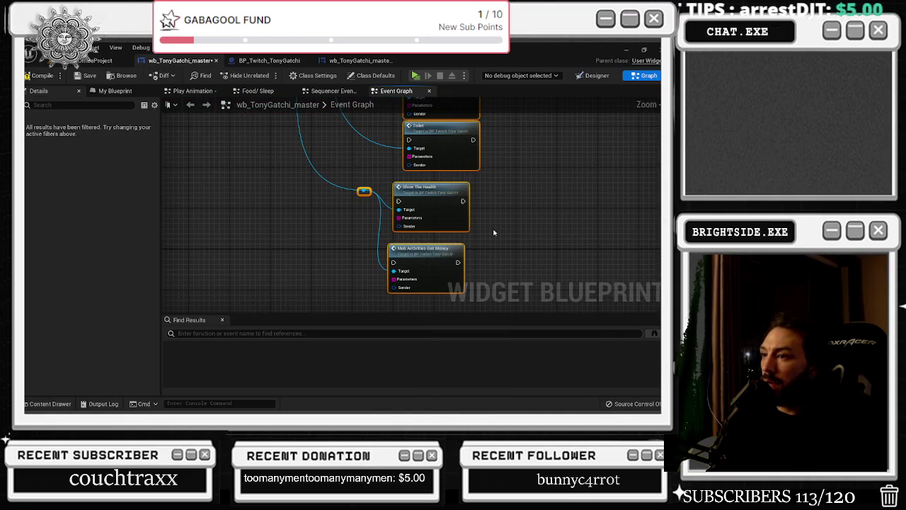
{"action": "left_click", "coordinate": [595, 76]}
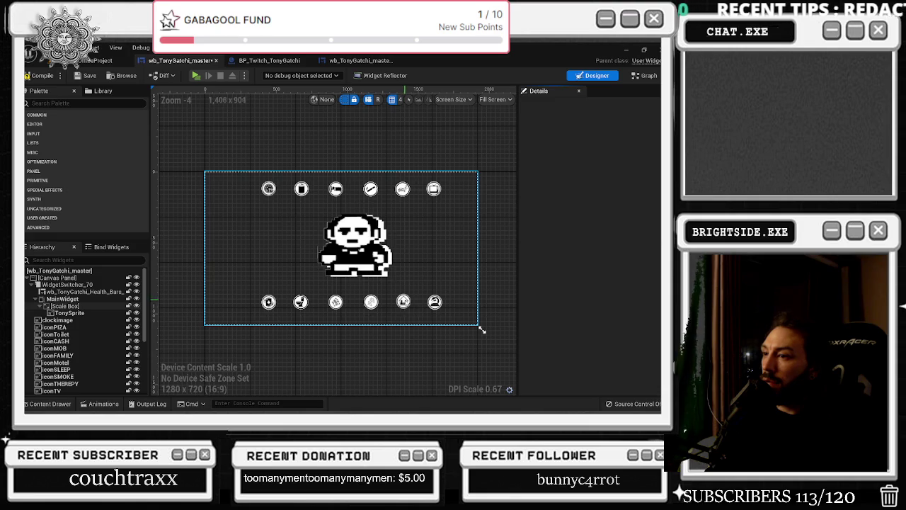
Add a Family call from the reroute point below Mob Activities Get Money.
{"action": "left_click", "coordinate": [643, 75]}
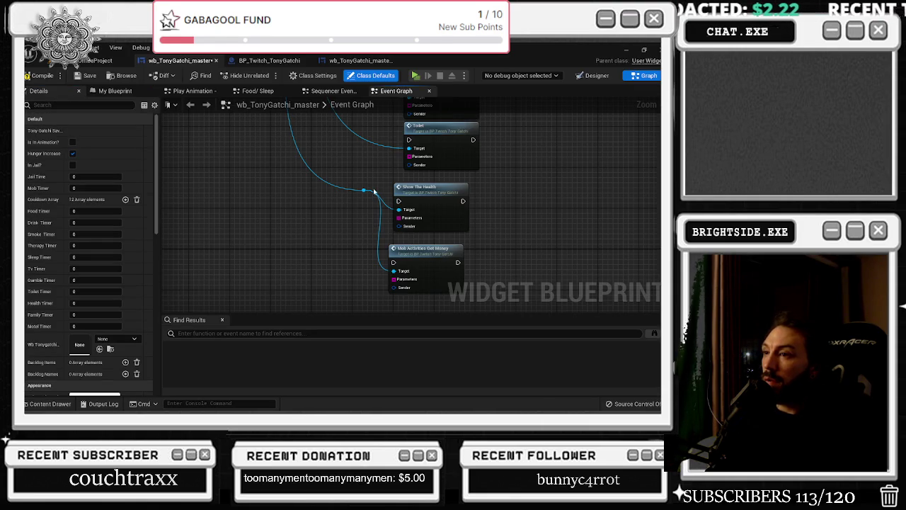
{"action": "mouse_move", "coordinate": [364, 191]}
{"action": "left_mouse_down"}
{"action": "mouse_move", "coordinate": [375, 301]}
{"action": "mouse_move", "coordinate": [405, 297]}
{"action": "left_mouse_up"}
{"action": "type", "text": "fami"}
{"action": "key", "text": "Return"}
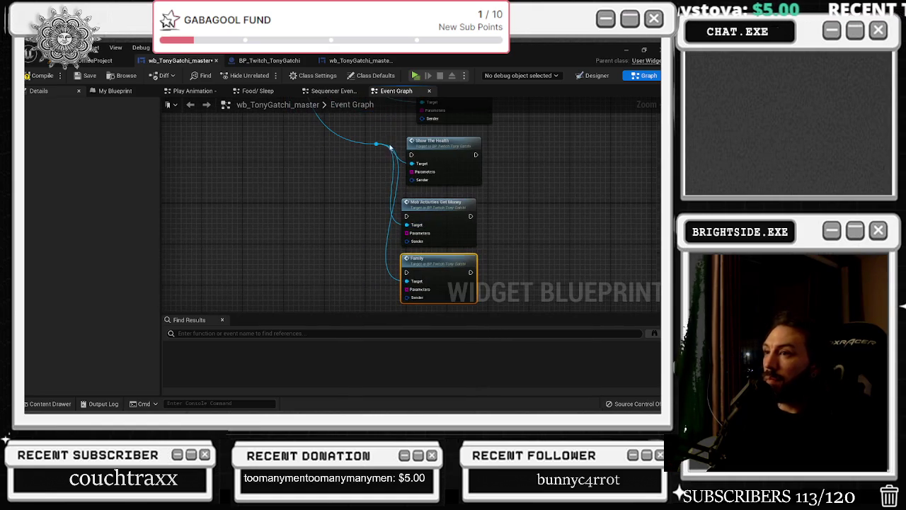
Select the TonySprite image in the Designer view.
{"action": "left_click", "coordinate": [599, 77]}
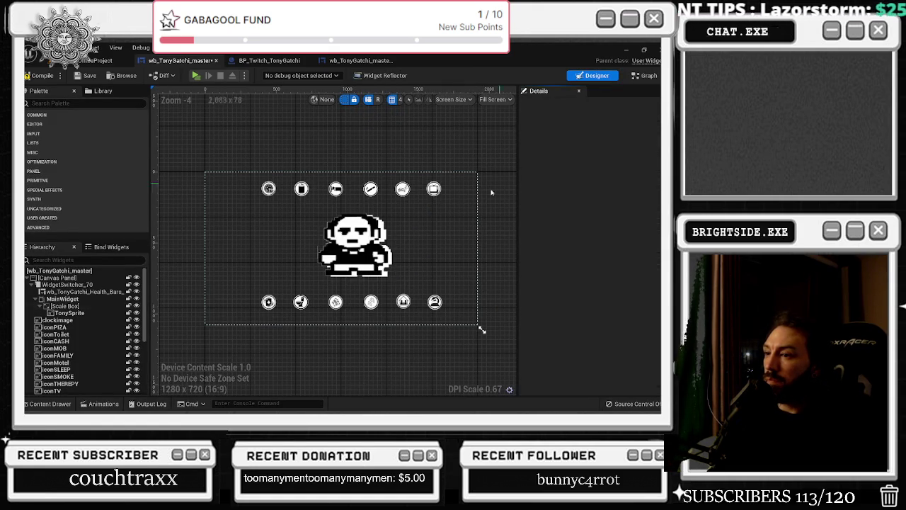
{"action": "left_click", "coordinate": [376, 253]}
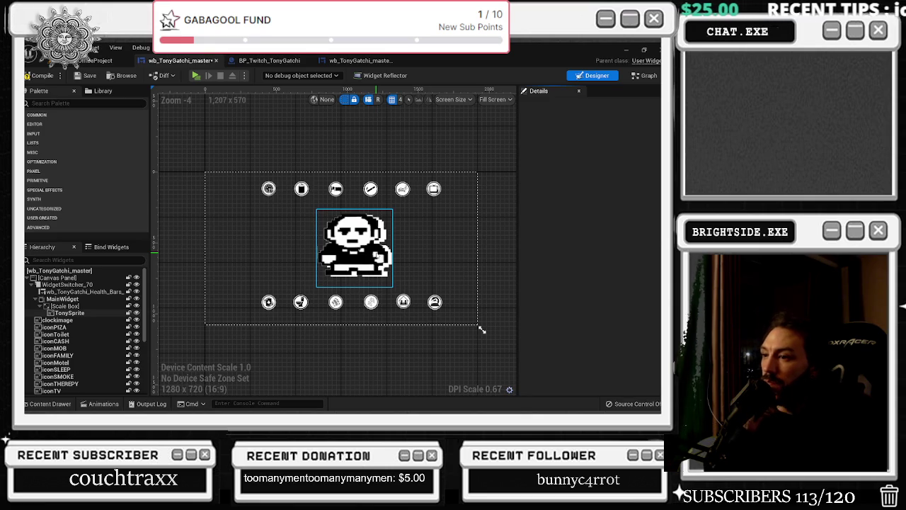
{"action": "left_click", "coordinate": [645, 75]}
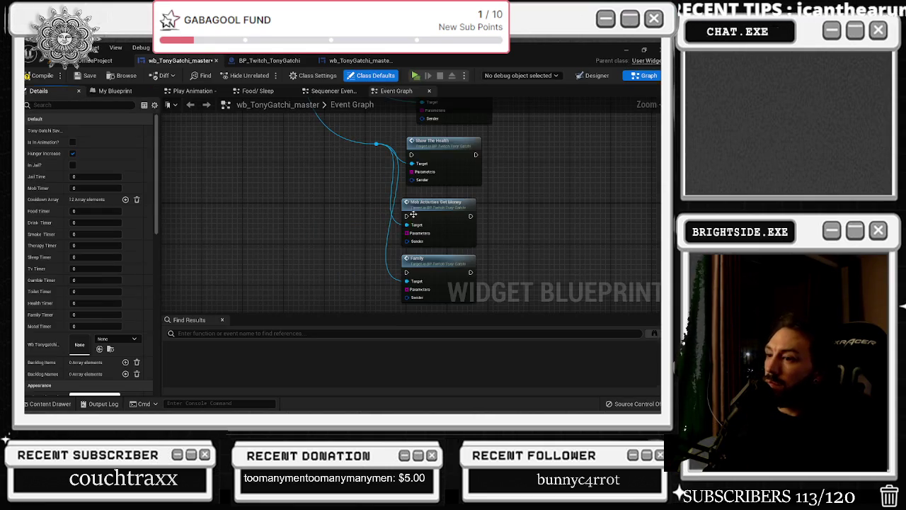
Search 'mot' and 'hot' from the Twitch reference, then view the BP_Twitch_TonyGatchi Event Graph.
{"action": "mouse_move", "coordinate": [378, 145]}
{"action": "left_mouse_down"}
{"action": "mouse_move", "coordinate": [362, 289]}
{"action": "mouse_move", "coordinate": [354, 284]}
{"action": "left_mouse_up"}
{"action": "type", "text": "mot"}
{"action": "key", "text": "BackSpace"}
{"action": "key", "text": "BackSpace"}
{"action": "key", "text": "BackSpace"}
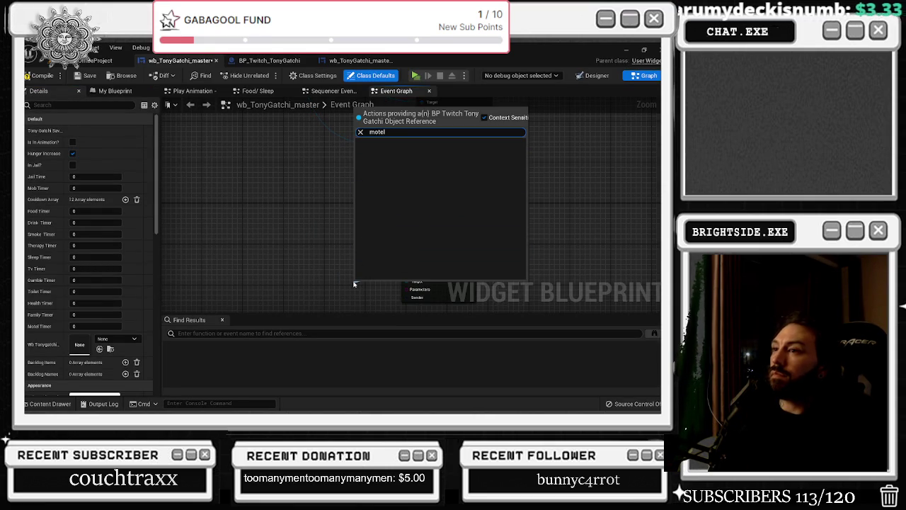
{"action": "type", "text": "mot"}
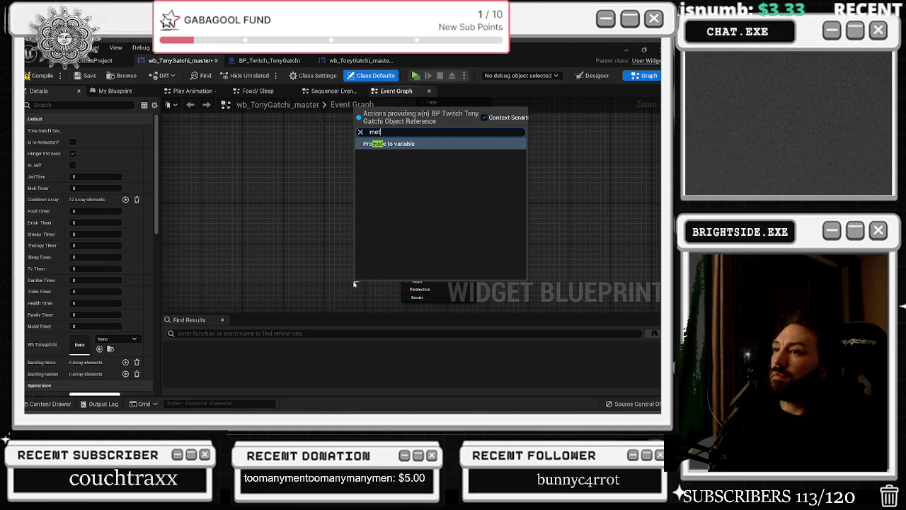
{"action": "key", "text": "BackSpace"}
{"action": "key", "text": "BackSpace"}
{"action": "key", "text": "BackSpace"}
{"action": "type", "text": "hote"}
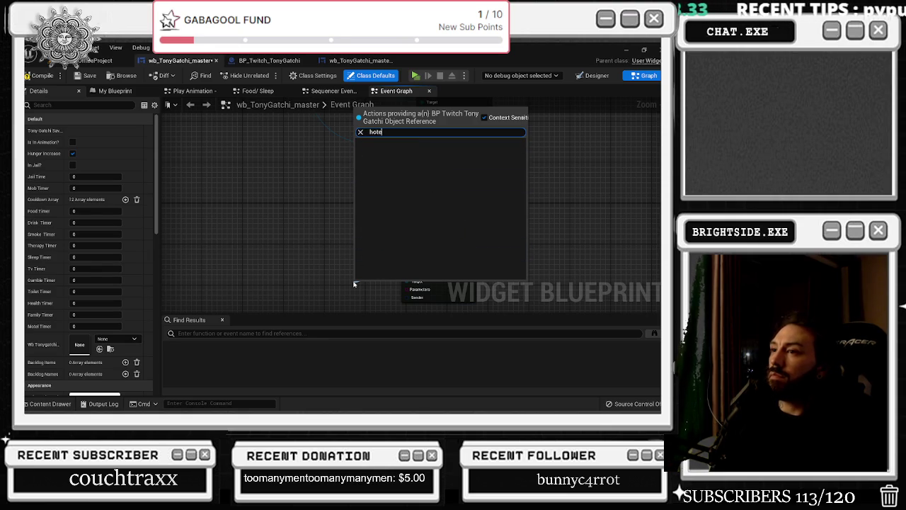
{"action": "key", "text": "BackSpace"}
{"action": "key", "text": "BackSpace"}
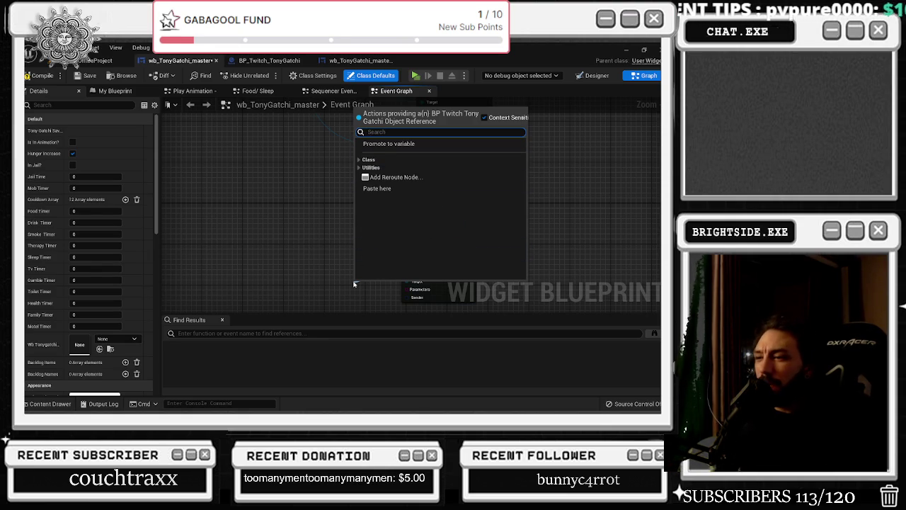
{"action": "left_click", "coordinate": [298, 61]}
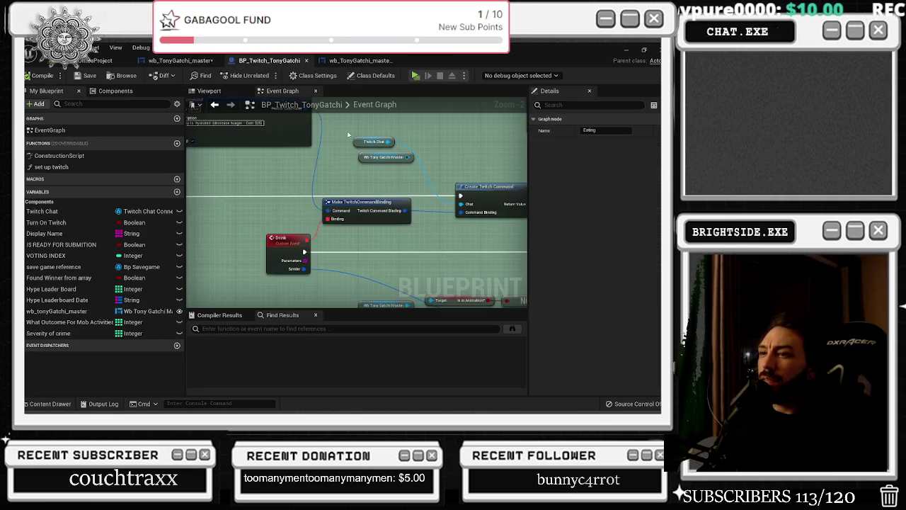
In wb_TonyGatchi_master, drop the 'nigh' search and add a reroute on the Twitch reference wire.
{"action": "scroll", "coordinate": [365, 182], "scroll_direction": "down", "scroll_amount": 4}
{"action": "scroll", "coordinate": [259, 257], "scroll_direction": "up", "scroll_amount": 9}
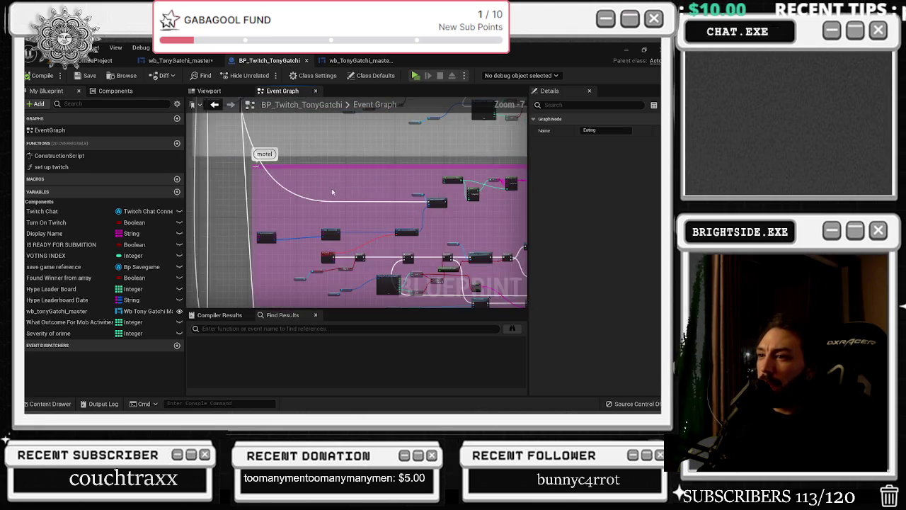
{"action": "scroll", "coordinate": [260, 258], "scroll_direction": "up", "scroll_amount": 2}
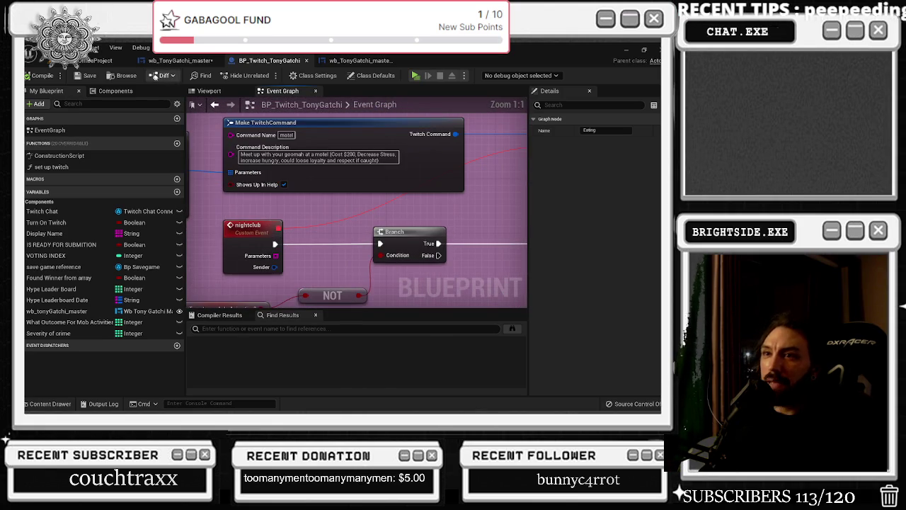
{"action": "left_click", "coordinate": [178, 60]}
{"action": "mouse_move", "coordinate": [375, 141]}
{"action": "left_mouse_down"}
{"action": "mouse_move", "coordinate": [384, 193]}
{"action": "mouse_move", "coordinate": [374, 299]}
{"action": "left_mouse_up"}
{"action": "type", "text": "nigh"}
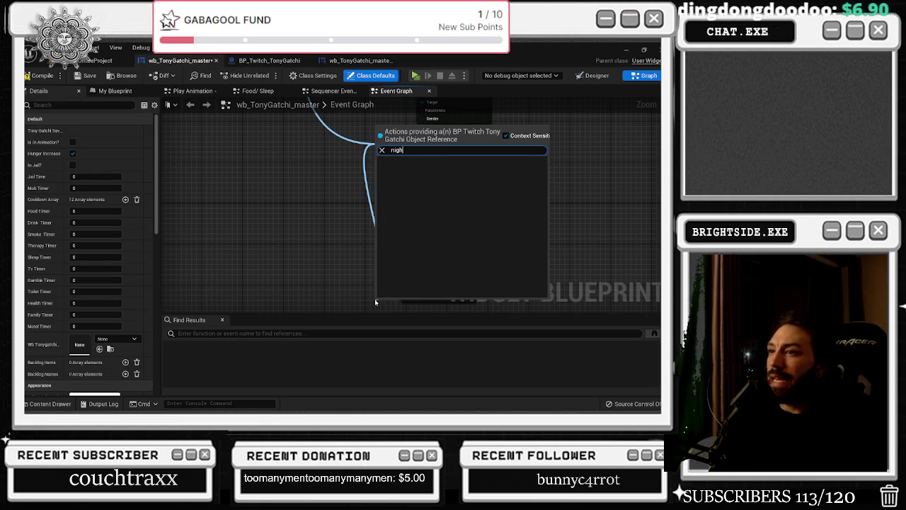
{"action": "mouse_move", "coordinate": [326, 291]}
{"action": "left_mouse_down"}
{"action": "mouse_move", "coordinate": [306, 208]}
{"action": "mouse_move", "coordinate": [318, 285]}
{"action": "left_mouse_up"}
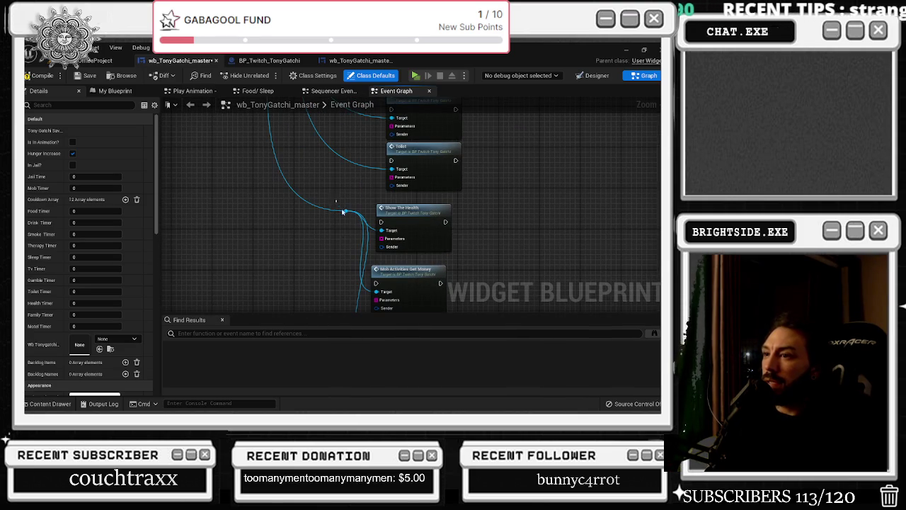
{"action": "double_click", "coordinate": [346, 211]}
{"action": "mouse_move", "coordinate": [346, 211]}
{"action": "left_mouse_down"}
{"action": "mouse_move", "coordinate": [304, 223]}
{"action": "mouse_move", "coordinate": [285, 252]}
{"action": "mouse_move", "coordinate": [281, 245]}
{"action": "mouse_move", "coordinate": [289, 255]}
{"action": "mouse_move", "coordinate": [273, 235]}
{"action": "mouse_move", "coordinate": [293, 271]}
{"action": "left_mouse_up"}
Create a Nightclub call from the 'night' search and settle it below Family.
{"action": "type", "text": "night"}
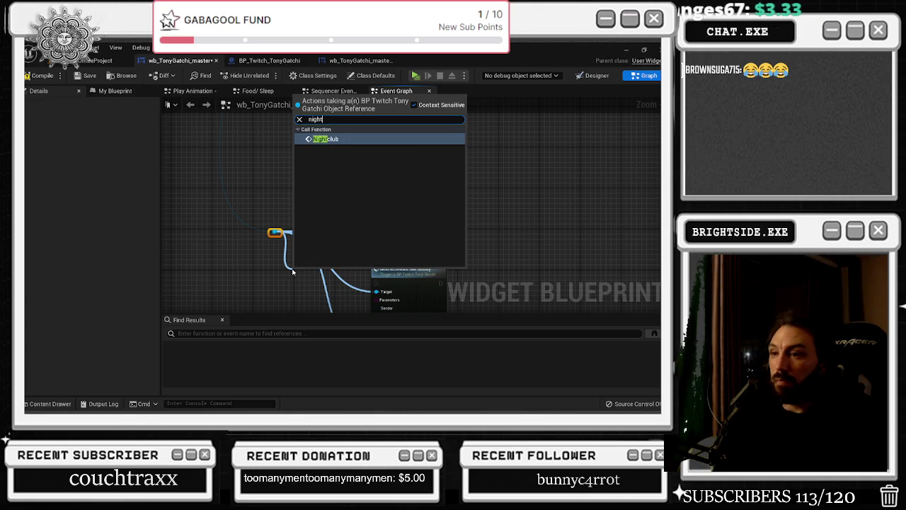
{"action": "left_click", "coordinate": [335, 142]}
{"action": "mouse_move", "coordinate": [290, 155]}
{"action": "left_mouse_down"}
{"action": "mouse_move", "coordinate": [338, 264]}
{"action": "mouse_move", "coordinate": [368, 274]}
{"action": "left_mouse_up"}
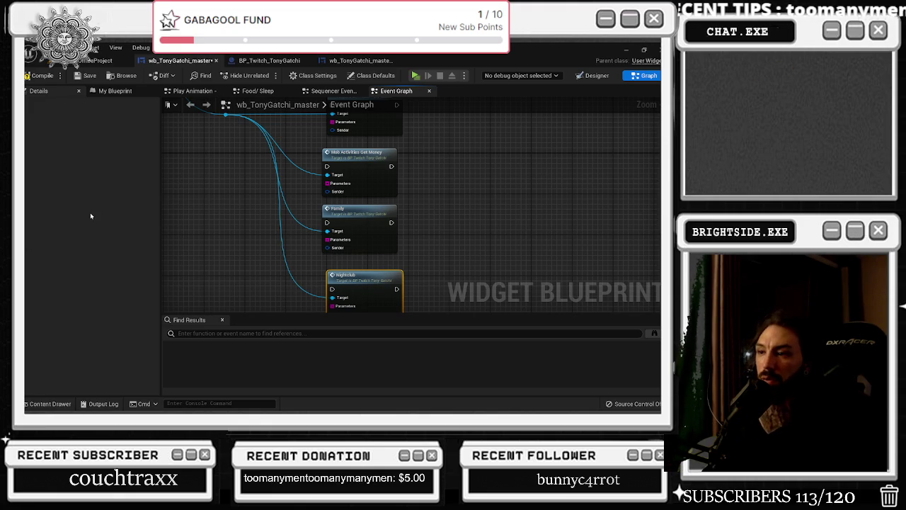
{"action": "left_click_drag", "start_coordinate": [303, 227], "coordinate": [300, 259]}
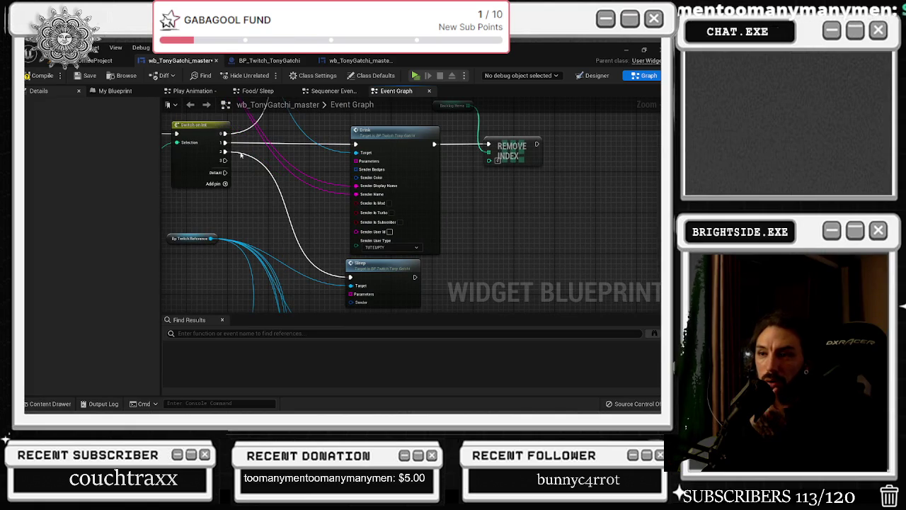
Add Switch on Int outputs 4 through 9 and move the Bp Twitch Reference node lower.
{"action": "left_click", "coordinate": [225, 183]}
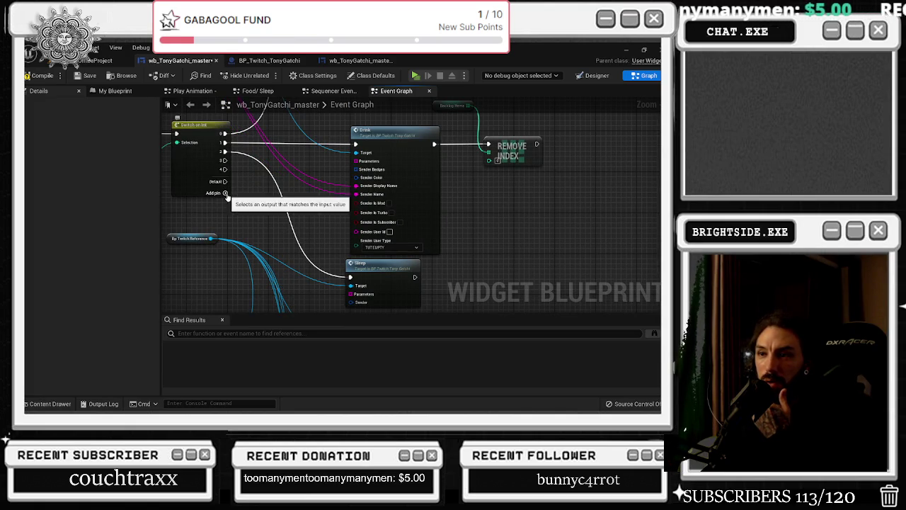
{"action": "left_click", "coordinate": [226, 194]}
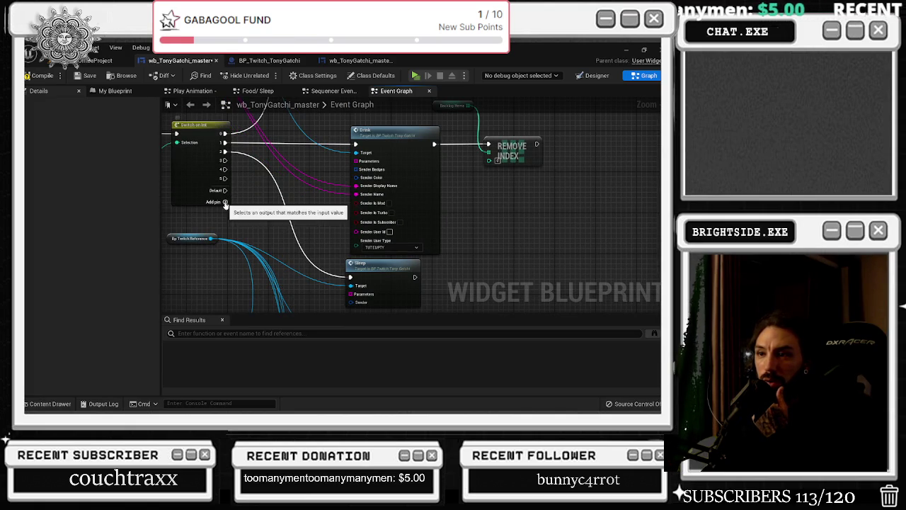
{"action": "left_click", "coordinate": [226, 211]}
{"action": "left_click", "coordinate": [225, 219]}
{"action": "mouse_move", "coordinate": [184, 242]}
{"action": "left_mouse_down"}
{"action": "mouse_move", "coordinate": [258, 232]}
{"action": "mouse_move", "coordinate": [274, 266]}
{"action": "mouse_move", "coordinate": [269, 308]}
{"action": "left_mouse_up"}
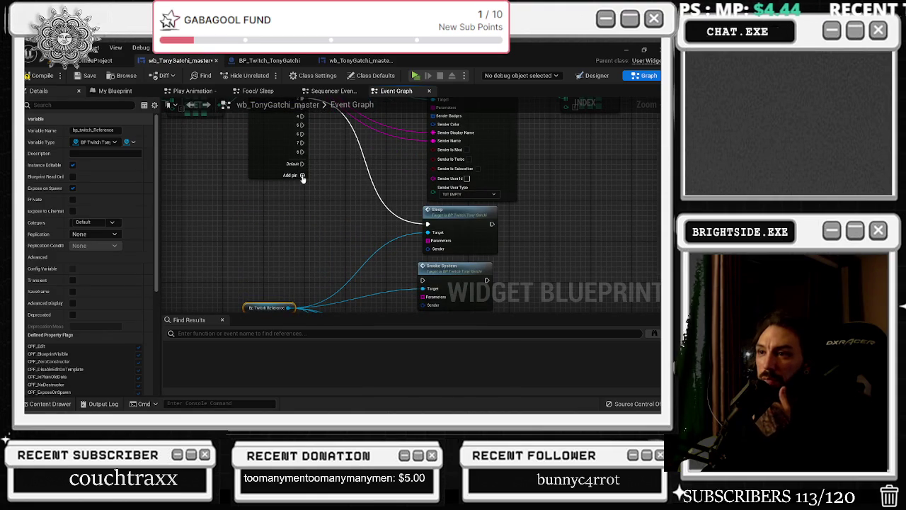
{"action": "left_click", "coordinate": [302, 175]}
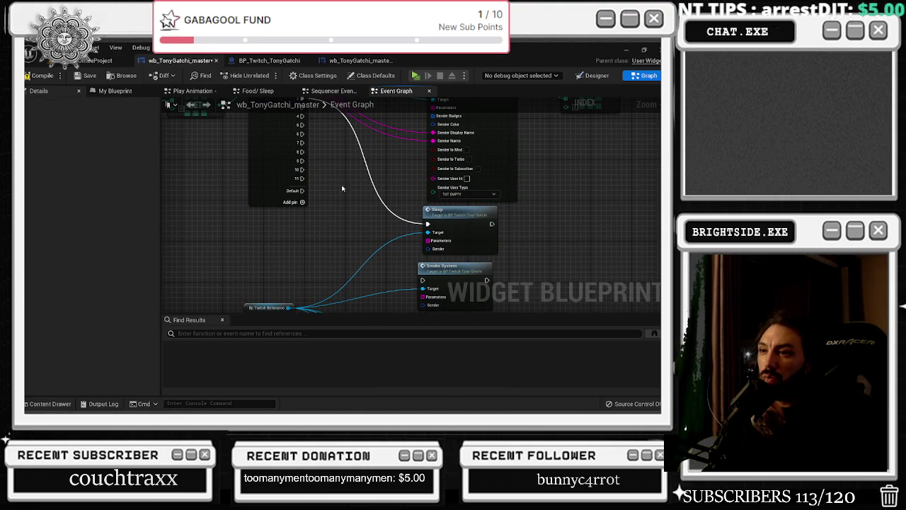
{"action": "scroll", "coordinate": [366, 199], "scroll_direction": "down", "scroll_amount": 3}
{"action": "left_click_drag", "start_coordinate": [366, 198], "coordinate": [311, 262]}
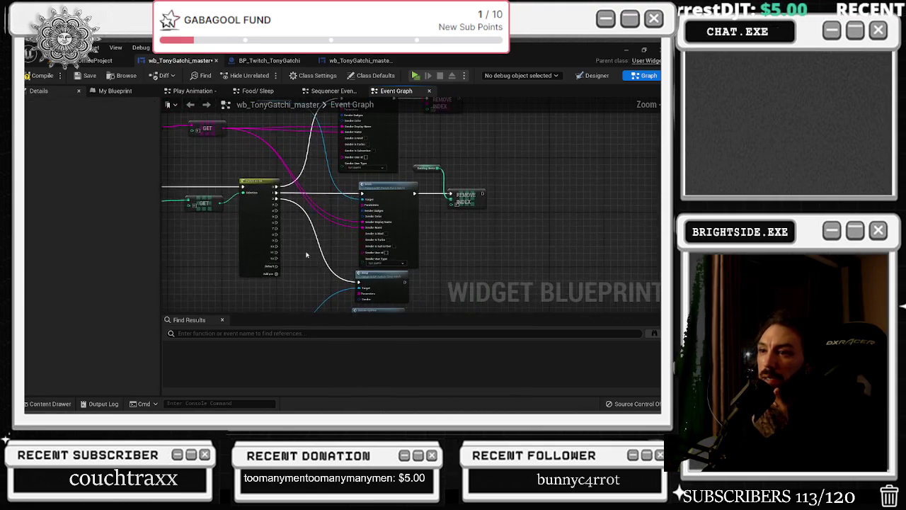
{"action": "scroll", "coordinate": [286, 215], "scroll_direction": "up", "scroll_amount": 2}
{"action": "mouse_move", "coordinate": [285, 215]}
{"action": "left_mouse_down"}
{"action": "mouse_move", "coordinate": [276, 174]}
{"action": "mouse_move", "coordinate": [348, 252]}
{"action": "mouse_move", "coordinate": [295, 155]}
{"action": "mouse_move", "coordinate": [247, 125]}
{"action": "mouse_move", "coordinate": [232, 203]}
{"action": "left_mouse_up"}
Wire Switch outputs to the Smoke System, Tv, Gamble, Toilet, Show The Health and Nightclub calls.
{"action": "mouse_move", "coordinate": [221, 205]}
{"action": "left_mouse_down"}
{"action": "mouse_move", "coordinate": [361, 312]}
{"action": "mouse_move", "coordinate": [356, 214]}
{"action": "mouse_move", "coordinate": [330, 175]}
{"action": "left_mouse_up"}
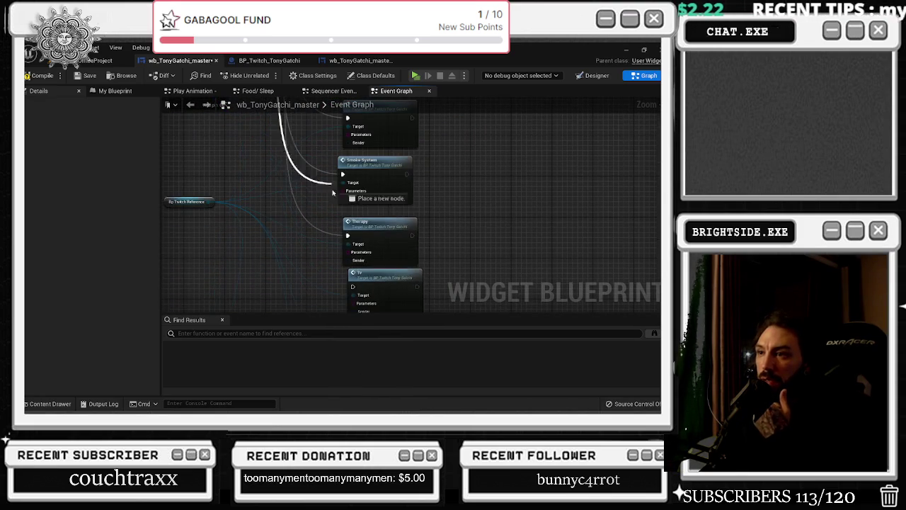
{"action": "mouse_move", "coordinate": [354, 287]}
{"action": "left_mouse_down"}
{"action": "mouse_move", "coordinate": [264, 113]}
{"action": "mouse_move", "coordinate": [244, 214]}
{"action": "left_mouse_up"}
{"action": "mouse_move", "coordinate": [284, 268]}
{"action": "left_mouse_down"}
{"action": "mouse_move", "coordinate": [327, 305]}
{"action": "mouse_move", "coordinate": [356, 273]}
{"action": "left_mouse_up"}
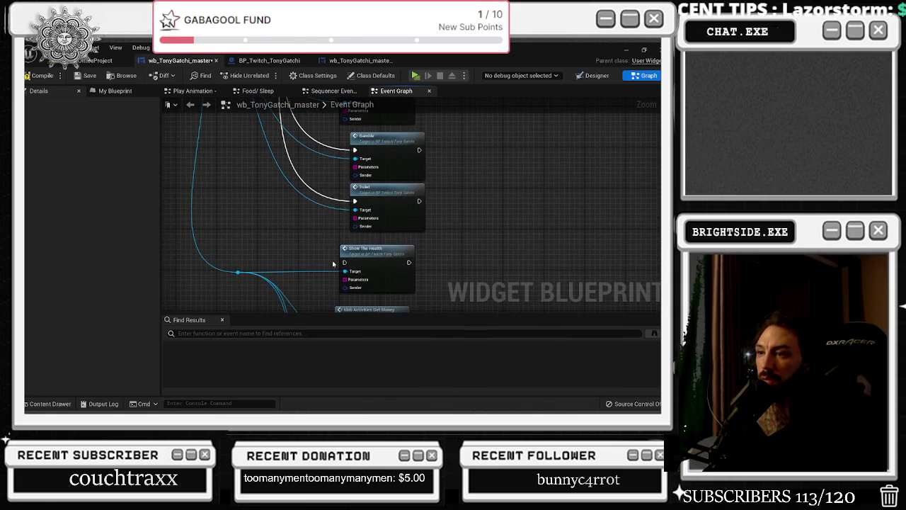
{"action": "mouse_move", "coordinate": [254, 121]}
{"action": "left_mouse_down"}
{"action": "mouse_move", "coordinate": [240, 103]}
{"action": "mouse_move", "coordinate": [240, 152]}
{"action": "mouse_move", "coordinate": [224, 185]}
{"action": "mouse_move", "coordinate": [283, 256]}
{"action": "mouse_move", "coordinate": [329, 370]}
{"action": "mouse_move", "coordinate": [294, 114]}
{"action": "mouse_move", "coordinate": [290, 133]}
{"action": "left_mouse_up"}
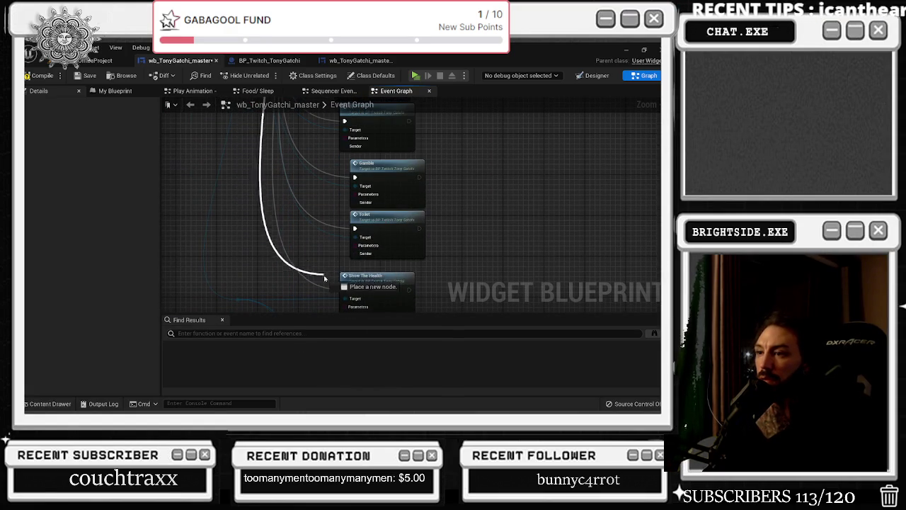
{"action": "mouse_move", "coordinate": [322, 269]}
{"action": "left_mouse_down"}
{"action": "mouse_move", "coordinate": [331, 283]}
{"action": "mouse_move", "coordinate": [340, 271]}
{"action": "mouse_move", "coordinate": [315, 235]}
{"action": "mouse_move", "coordinate": [255, 187]}
{"action": "left_mouse_up"}
{"action": "mouse_move", "coordinate": [221, 247]}
{"action": "left_mouse_down"}
{"action": "mouse_move", "coordinate": [300, 310]}
{"action": "mouse_move", "coordinate": [316, 213]}
{"action": "left_mouse_up"}
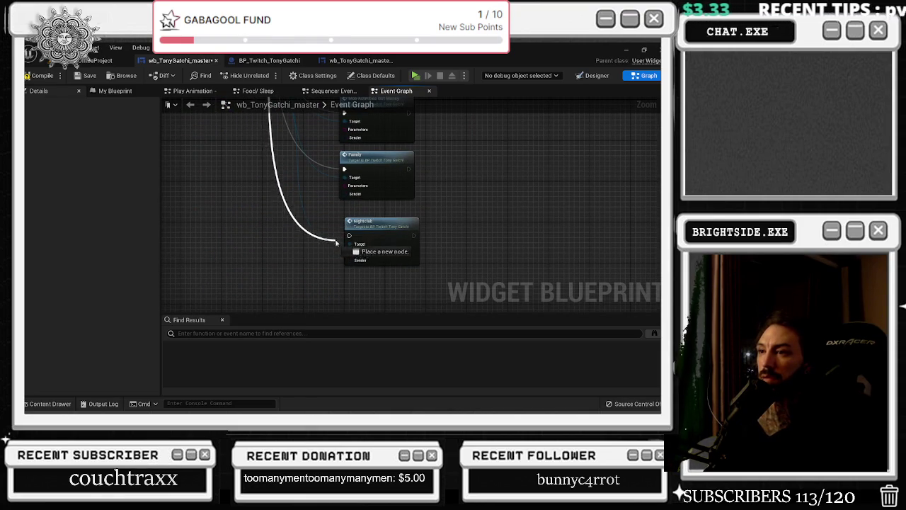
{"action": "scroll", "coordinate": [368, 224], "scroll_direction": "down", "scroll_amount": 8}
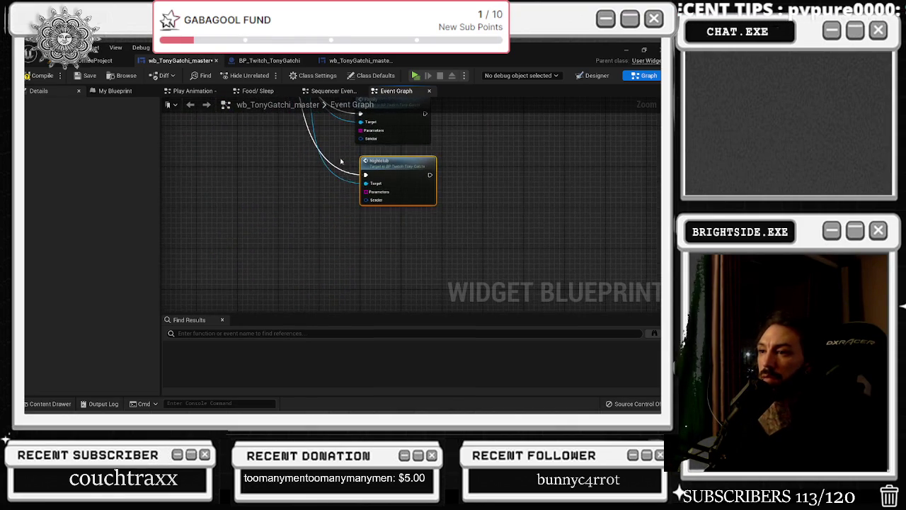
{"action": "scroll", "coordinate": [396, 226], "scroll_direction": "up", "scroll_amount": 8}
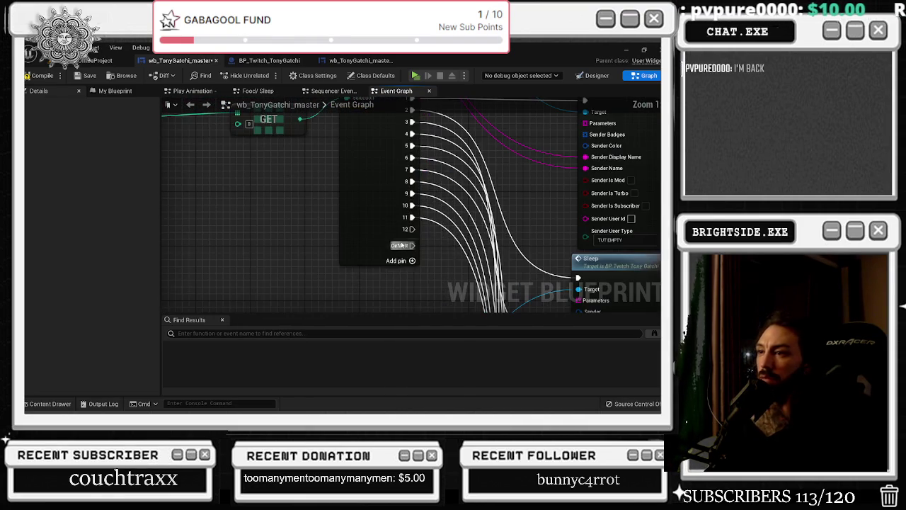
Remove the extra Switch output 12, move Sleep right, and add a reroute on its wire.
{"action": "right_click", "coordinate": [407, 230]}
{"action": "left_click", "coordinate": [433, 248]}
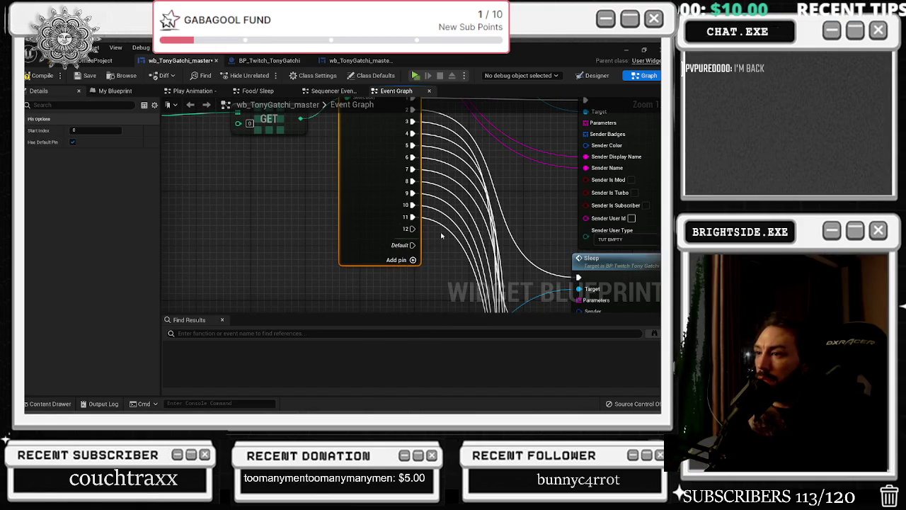
{"action": "scroll", "coordinate": [433, 249], "scroll_direction": "down", "scroll_amount": 2}
{"action": "left_click_drag", "start_coordinate": [433, 248], "coordinate": [310, 195]}
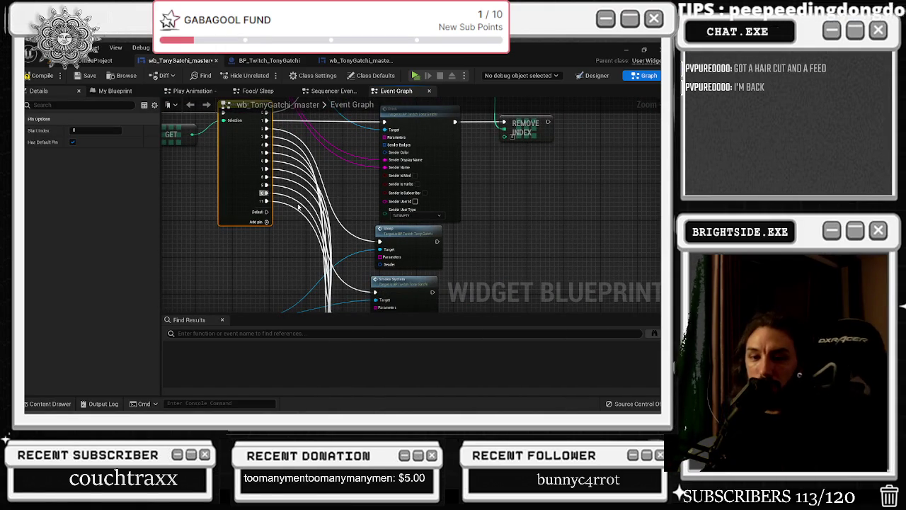
{"action": "left_click_drag", "start_coordinate": [345, 196], "coordinate": [313, 192]}
{"action": "left_click_drag", "start_coordinate": [387, 228], "coordinate": [504, 231]}
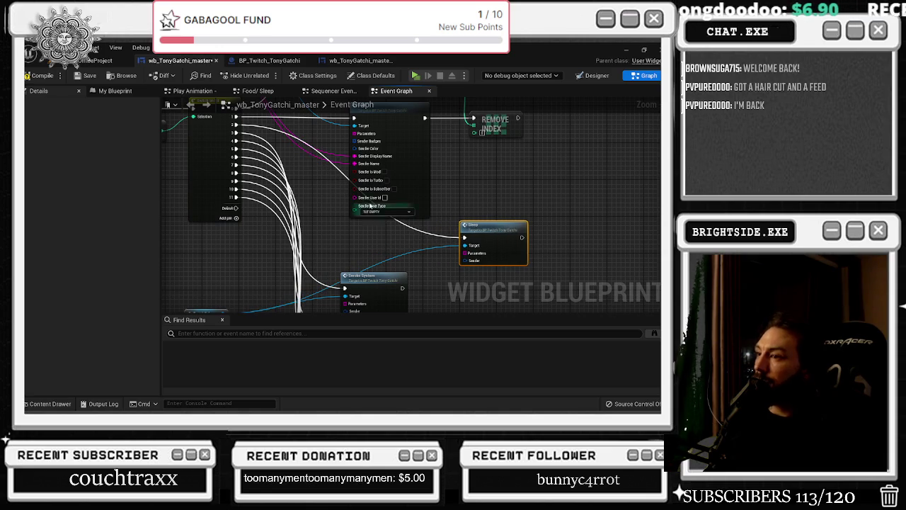
{"action": "double_click", "coordinate": [272, 128]}
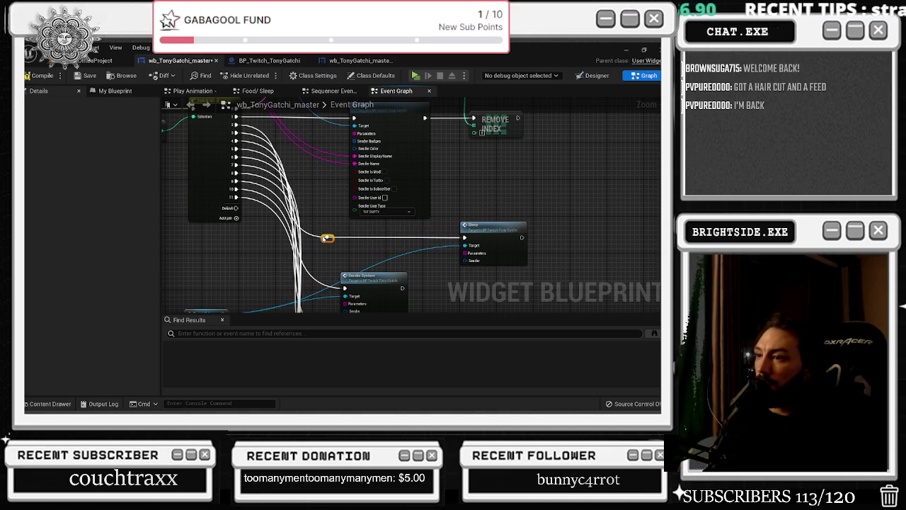
{"action": "right_click", "coordinate": [470, 245]}
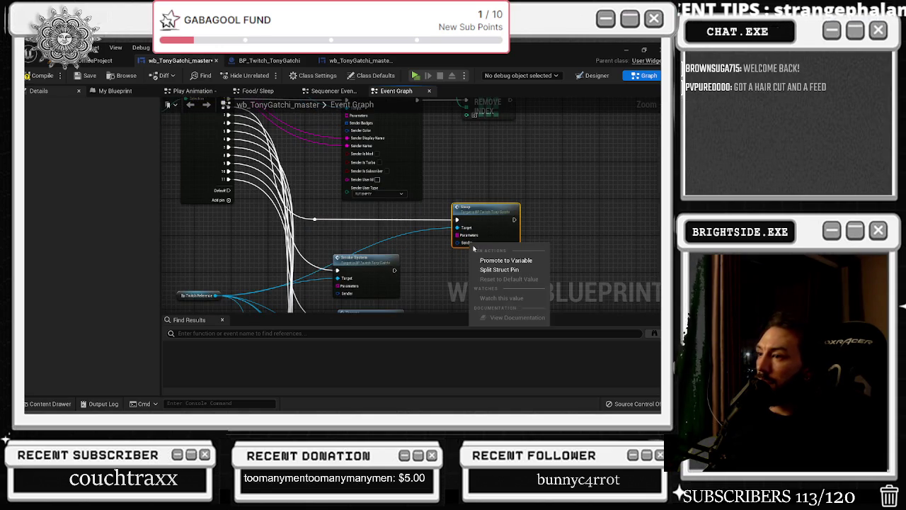
Split the Sleep call's Sender pin into its separate fields.
{"action": "left_click", "coordinate": [494, 270]}
{"action": "scroll", "coordinate": [464, 251], "scroll_direction": "up", "scroll_amount": 2}
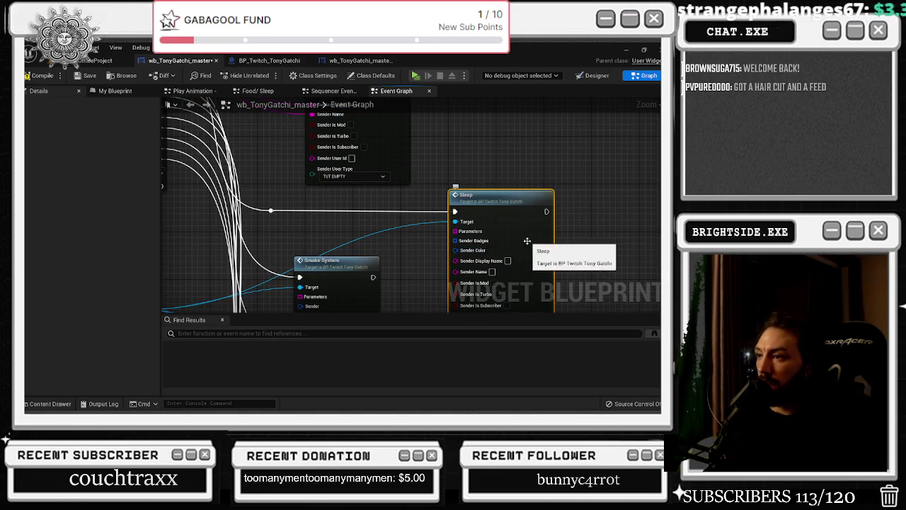
{"action": "scroll", "coordinate": [386, 253], "scroll_direction": "down", "scroll_amount": 1}
{"action": "mouse_move", "coordinate": [366, 245]}
{"action": "left_mouse_down"}
{"action": "mouse_move", "coordinate": [417, 221]}
{"action": "mouse_move", "coordinate": [425, 268]}
{"action": "mouse_move", "coordinate": [444, 303]}
{"action": "left_mouse_up"}
{"action": "right_click", "coordinate": [375, 238]}
{"action": "key", "text": "Escape"}
Route the sender wire through the reroute knot into the Sleep call.
{"action": "left_click_drag", "start_coordinate": [336, 204], "coordinate": [290, 107]}
{"action": "mouse_move", "coordinate": [366, 166]}
{"action": "left_mouse_down"}
{"action": "mouse_move", "coordinate": [342, 149]}
{"action": "mouse_move", "coordinate": [318, 154]}
{"action": "mouse_move", "coordinate": [444, 286]}
{"action": "mouse_move", "coordinate": [469, 292]}
{"action": "left_mouse_up"}
{"action": "left_click_drag", "start_coordinate": [316, 153], "coordinate": [313, 152]}
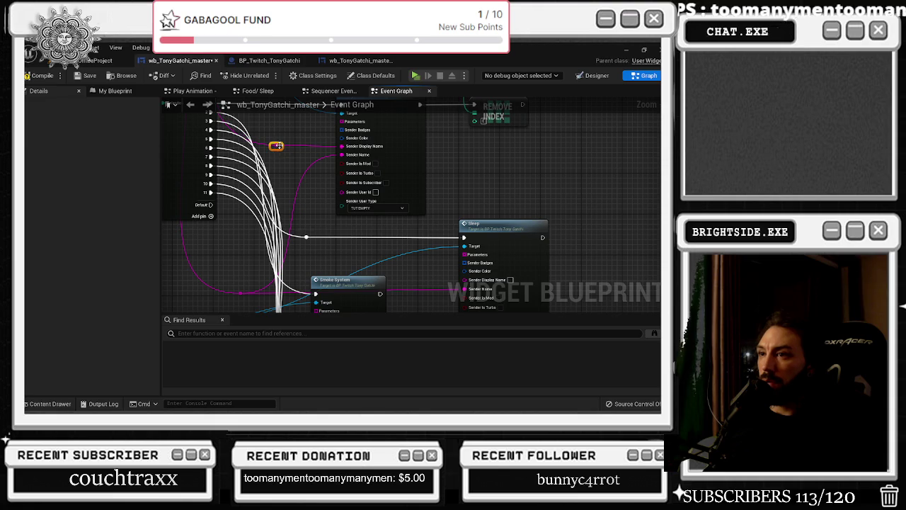
{"action": "left_click_drag", "start_coordinate": [278, 145], "coordinate": [351, 187]}
{"action": "left_click_drag", "start_coordinate": [473, 276], "coordinate": [473, 276]}
{"action": "mouse_move", "coordinate": [269, 132]}
{"action": "left_mouse_down"}
{"action": "mouse_move", "coordinate": [326, 167]}
{"action": "mouse_move", "coordinate": [312, 108]}
{"action": "left_mouse_up"}
{"action": "left_click_drag", "start_coordinate": [326, 156], "coordinate": [365, 98]}
Split the Smoke System call's Sender pin and wire the backlog name into its fields.
{"action": "left_click", "coordinate": [410, 186]}
{"action": "scroll", "coordinate": [396, 177], "scroll_direction": "down", "scroll_amount": 5}
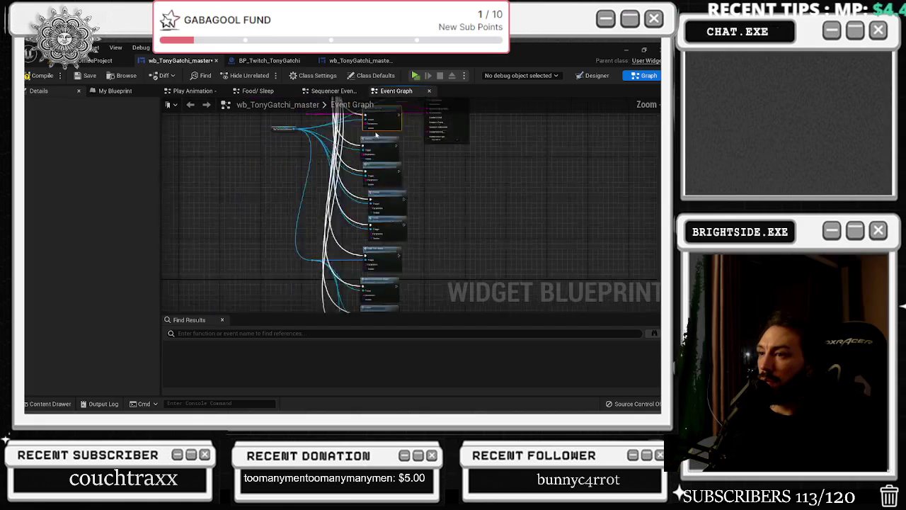
{"action": "left_click_drag", "start_coordinate": [362, 161], "coordinate": [387, 157]}
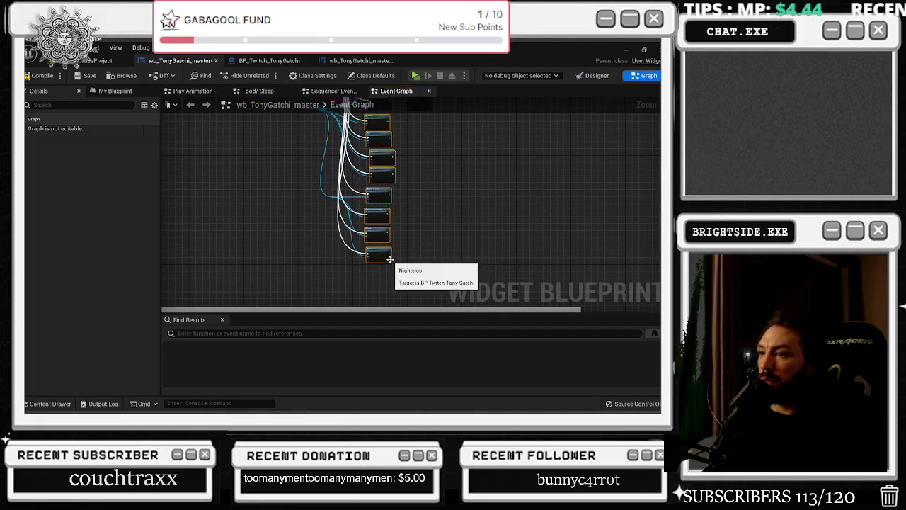
{"action": "scroll", "coordinate": [415, 272], "scroll_direction": "up", "scroll_amount": 5}
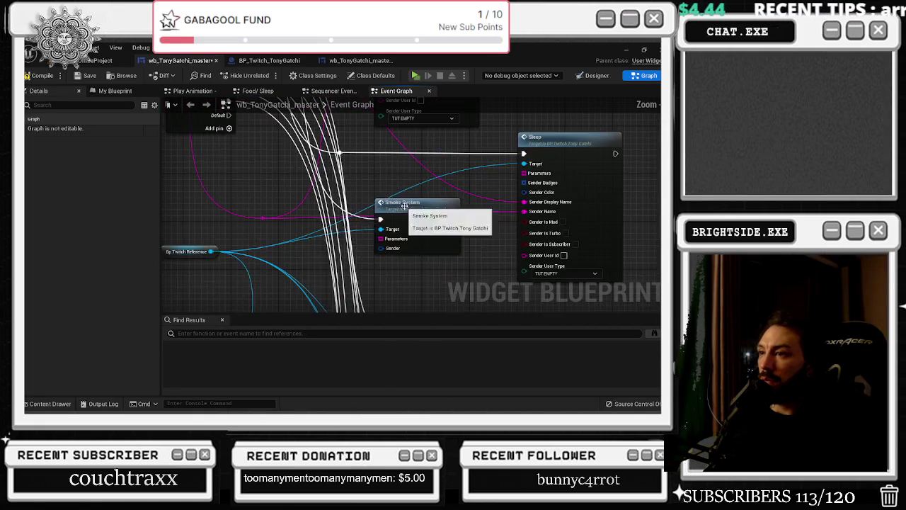
{"action": "right_click", "coordinate": [269, 220]}
{"action": "left_click", "coordinate": [404, 219]}
{"action": "right_click", "coordinate": [393, 248]}
{"action": "left_click", "coordinate": [425, 276]}
{"action": "left_click_drag", "start_coordinate": [262, 218], "coordinate": [301, 236]}
{"action": "mouse_move", "coordinate": [386, 269]}
{"action": "left_mouse_down"}
{"action": "mouse_move", "coordinate": [388, 283]}
{"action": "mouse_move", "coordinate": [274, 226]}
{"action": "mouse_move", "coordinate": [284, 181]}
{"action": "mouse_move", "coordinate": [421, 273]}
{"action": "mouse_move", "coordinate": [374, 315]}
{"action": "left_mouse_up"}
{"action": "mouse_move", "coordinate": [339, 239]}
{"action": "left_mouse_down"}
{"action": "mouse_move", "coordinate": [272, 151]}
{"action": "mouse_move", "coordinate": [275, 134]}
{"action": "left_mouse_up"}
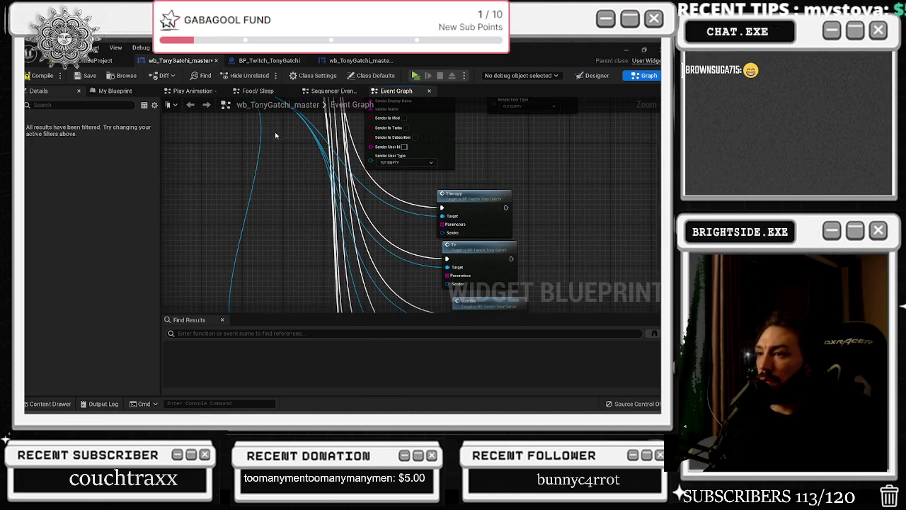
Split Therapy's Sender pin and connect the Backlog Names GET output to its name pins.
{"action": "scroll", "coordinate": [319, 213], "scroll_direction": "up", "scroll_amount": 2}
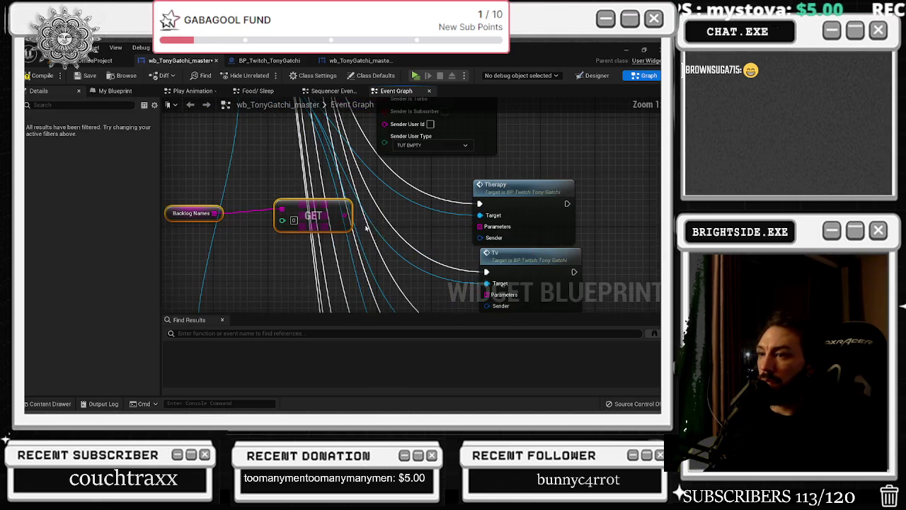
{"action": "right_click", "coordinate": [491, 237]}
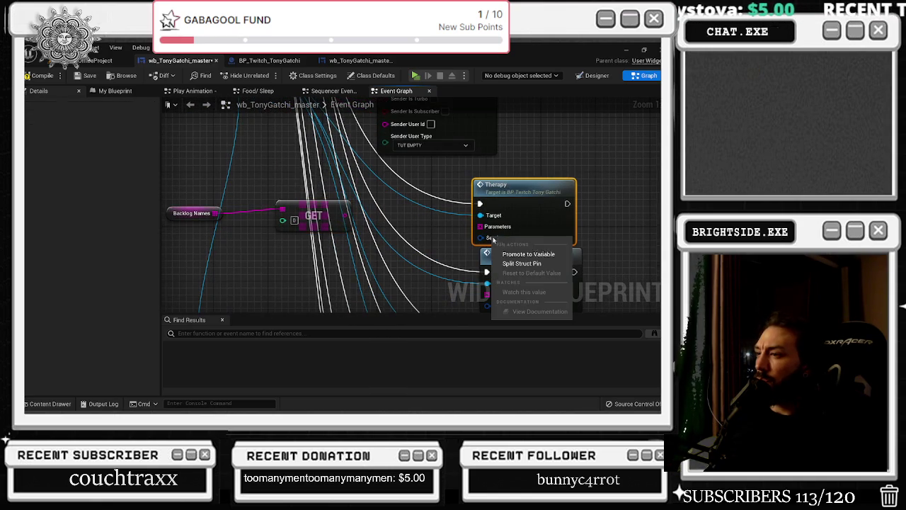
{"action": "left_click", "coordinate": [522, 263]}
{"action": "left_click_drag", "start_coordinate": [524, 192], "coordinate": [431, 186]}
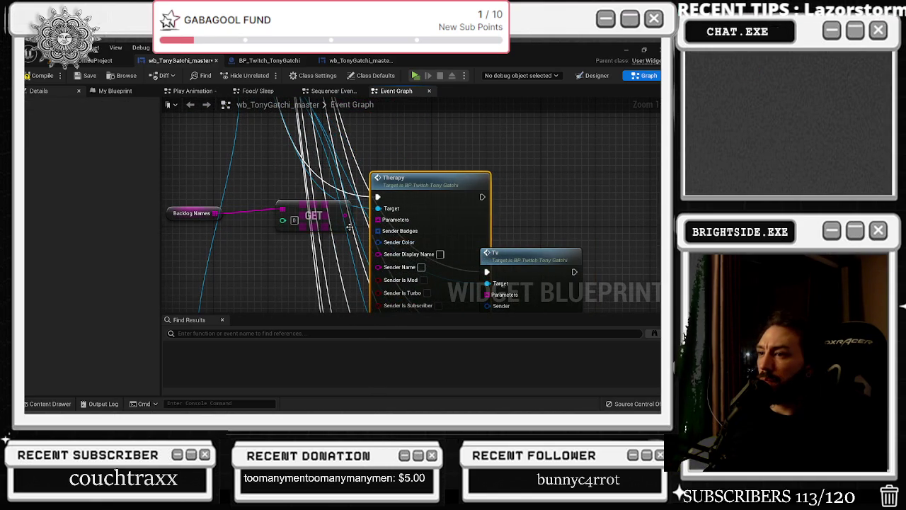
{"action": "scroll", "coordinate": [299, 205], "scroll_direction": "down", "scroll_amount": 1}
{"action": "mouse_move", "coordinate": [244, 190]}
{"action": "left_mouse_down"}
{"action": "mouse_move", "coordinate": [378, 225]}
{"action": "mouse_move", "coordinate": [301, 237]}
{"action": "left_mouse_up"}
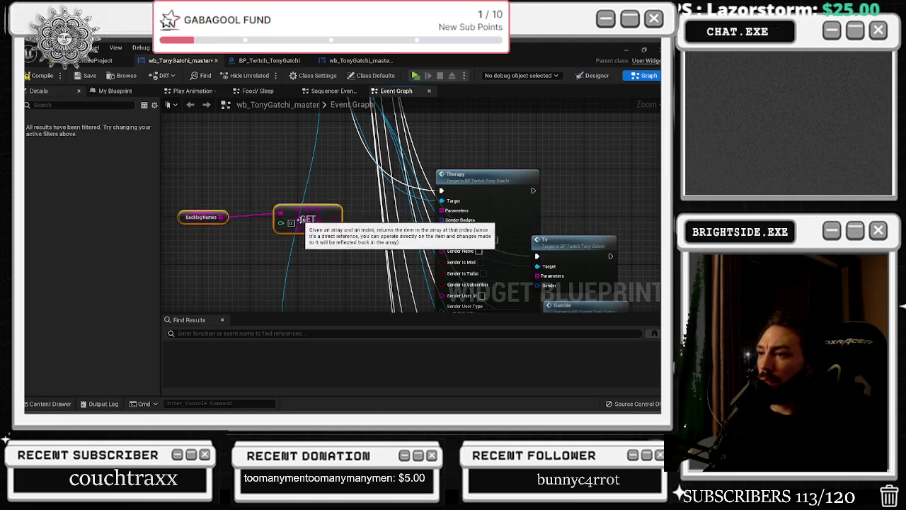
{"action": "left_click", "coordinate": [368, 248]}
{"action": "mouse_move", "coordinate": [444, 250]}
{"action": "left_mouse_down"}
{"action": "mouse_move", "coordinate": [345, 222]}
{"action": "mouse_move", "coordinate": [333, 220]}
{"action": "mouse_move", "coordinate": [447, 243]}
{"action": "mouse_move", "coordinate": [332, 234]}
{"action": "mouse_move", "coordinate": [341, 221]}
{"action": "left_mouse_up"}
{"action": "key", "text": "Escape"}
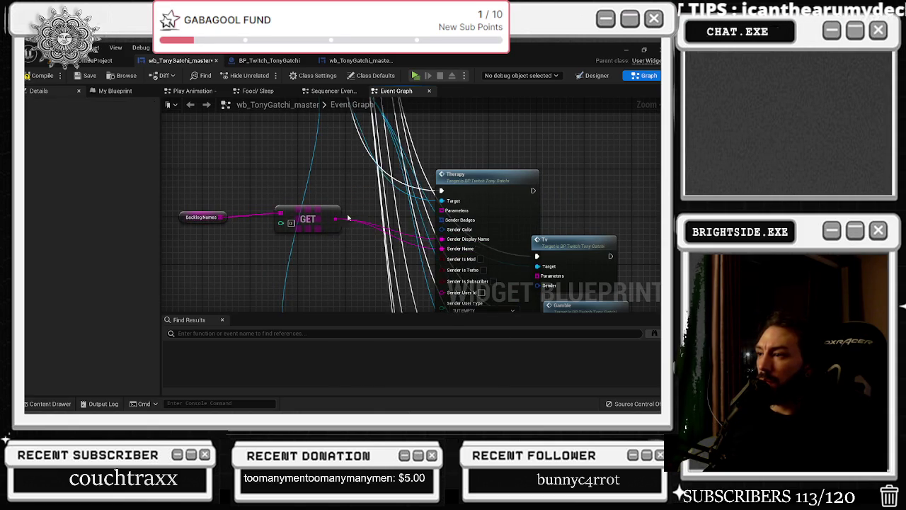
Split Tv's Sender pin and connect the GET output to its Sender Name.
{"action": "scroll", "coordinate": [395, 209], "scroll_direction": "down", "scroll_amount": 2}
{"action": "scroll", "coordinate": [394, 209], "scroll_direction": "down", "scroll_amount": 4}
{"action": "left_click", "coordinate": [437, 212]}
{"action": "scroll", "coordinate": [440, 203], "scroll_direction": "up", "scroll_amount": 4}
{"action": "right_click", "coordinate": [404, 236]}
{"action": "left_click", "coordinate": [433, 261]}
{"action": "left_click_drag", "start_coordinate": [323, 263], "coordinate": [495, 220]}
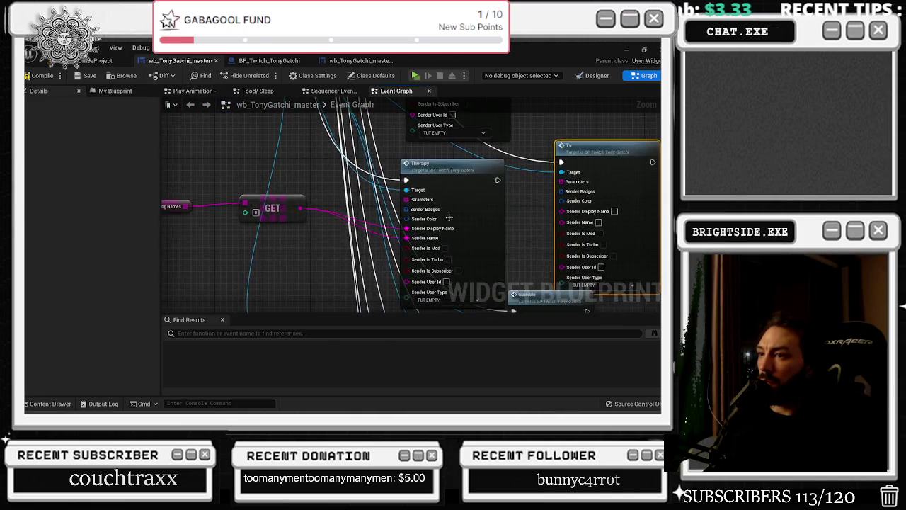
{"action": "left_click_drag", "start_coordinate": [300, 208], "coordinate": [365, 224]}
{"action": "mouse_move", "coordinate": [577, 224]}
{"action": "left_mouse_down"}
{"action": "mouse_move", "coordinate": [566, 213]}
{"action": "mouse_move", "coordinate": [280, 228]}
{"action": "mouse_move", "coordinate": [299, 209]}
{"action": "mouse_move", "coordinate": [183, 230]}
{"action": "mouse_move", "coordinate": [150, 248]}
{"action": "left_mouse_up"}
{"action": "left_click_drag", "start_coordinate": [449, 196], "coordinate": [466, 167]}
Split Gamble's Sender pin and link the GET output to its Sender Name.
{"action": "scroll", "coordinate": [466, 167], "scroll_direction": "down", "scroll_amount": 3}
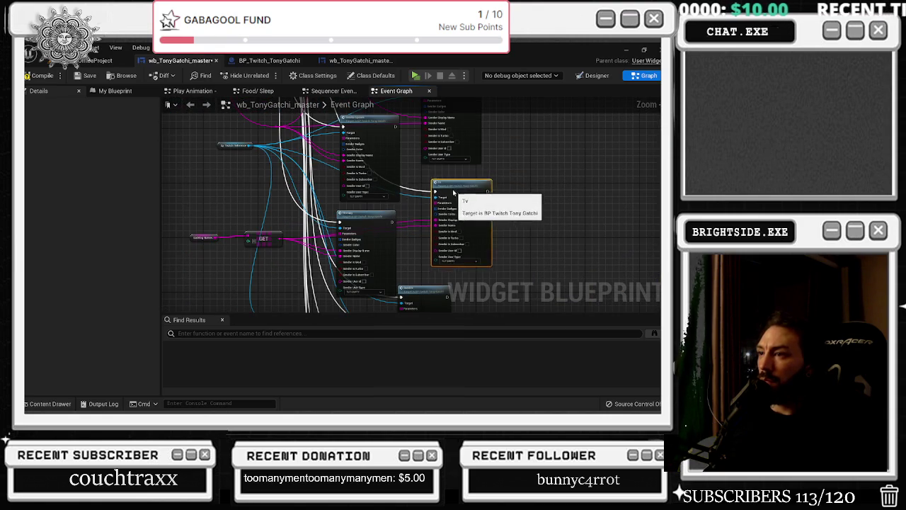
{"action": "left_click_drag", "start_coordinate": [230, 233], "coordinate": [302, 237]}
{"action": "left_click_drag", "start_coordinate": [341, 262], "coordinate": [341, 260]}
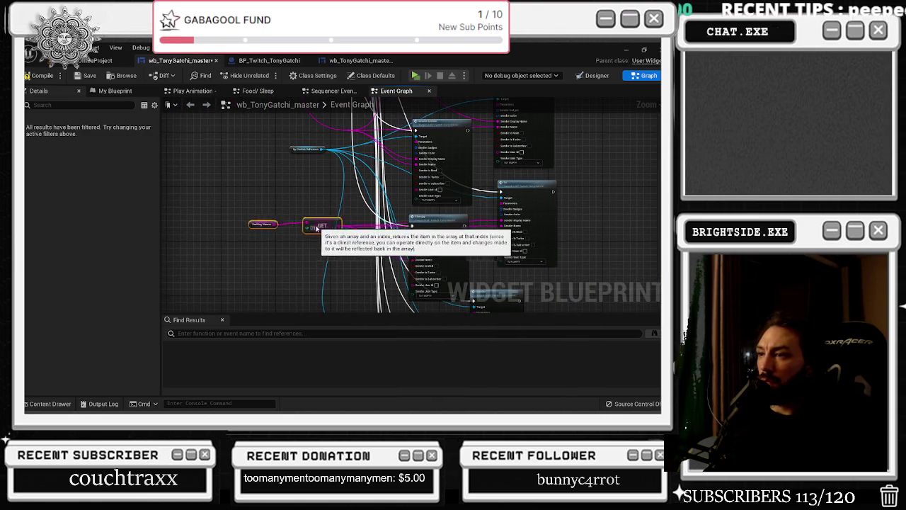
{"action": "left_click_drag", "start_coordinate": [493, 308], "coordinate": [429, 246]}
{"action": "left_click", "coordinate": [466, 239]}
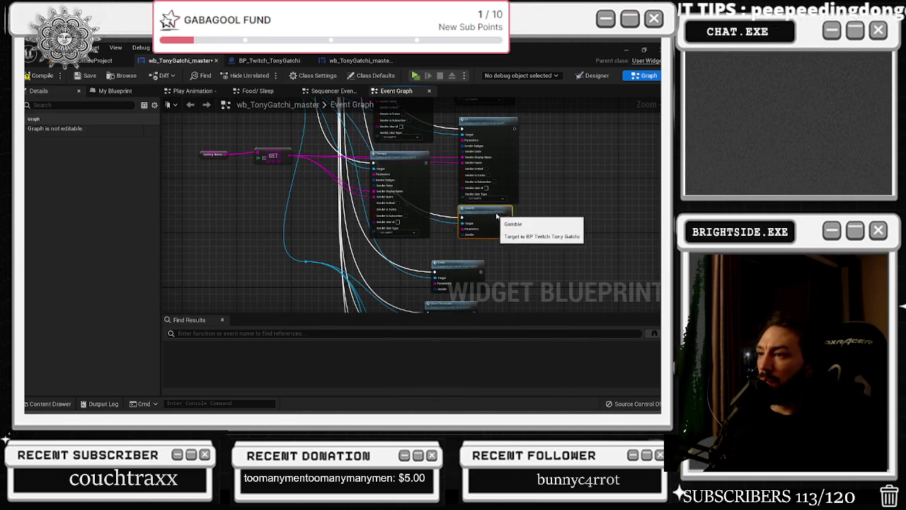
{"action": "scroll", "coordinate": [474, 234], "scroll_direction": "up", "scroll_amount": 3}
{"action": "right_click", "coordinate": [494, 241]}
{"action": "left_click", "coordinate": [521, 258]}
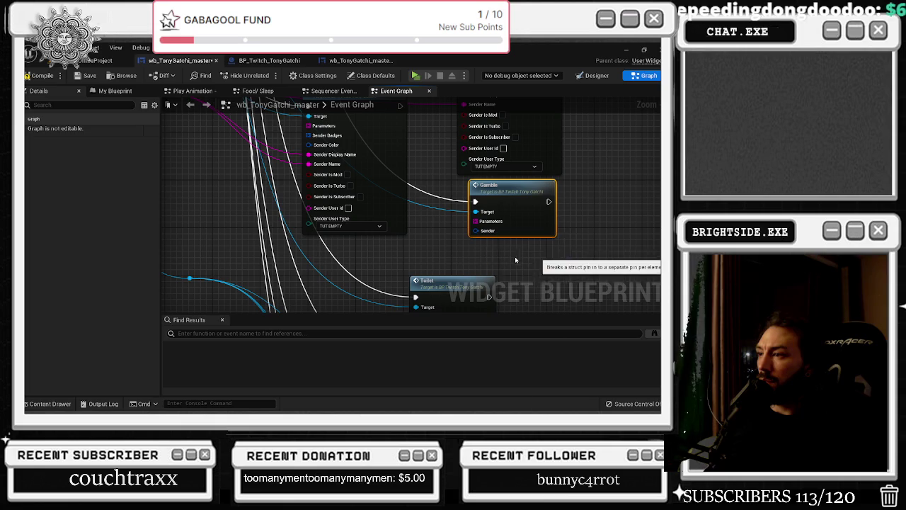
{"action": "scroll", "coordinate": [521, 258], "scroll_direction": "down", "scroll_amount": 1}
{"action": "mouse_move", "coordinate": [447, 240]}
{"action": "left_mouse_down"}
{"action": "mouse_move", "coordinate": [557, 239]}
{"action": "mouse_move", "coordinate": [510, 256]}
{"action": "mouse_move", "coordinate": [516, 288]}
{"action": "left_mouse_up"}
{"action": "mouse_move", "coordinate": [318, 142]}
{"action": "left_mouse_down"}
{"action": "mouse_move", "coordinate": [602, 290]}
{"action": "mouse_move", "coordinate": [592, 277]}
{"action": "left_mouse_up"}
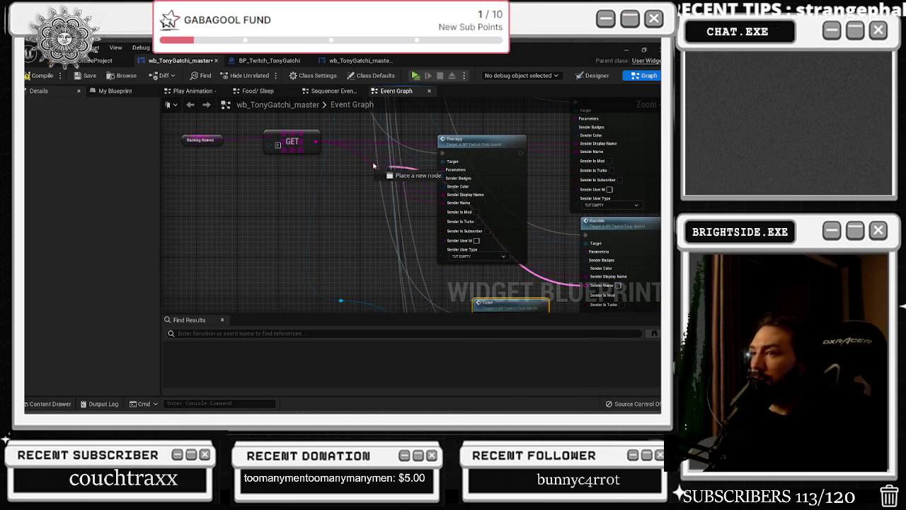
{"action": "left_click_drag", "start_coordinate": [320, 142], "coordinate": [443, 202]}
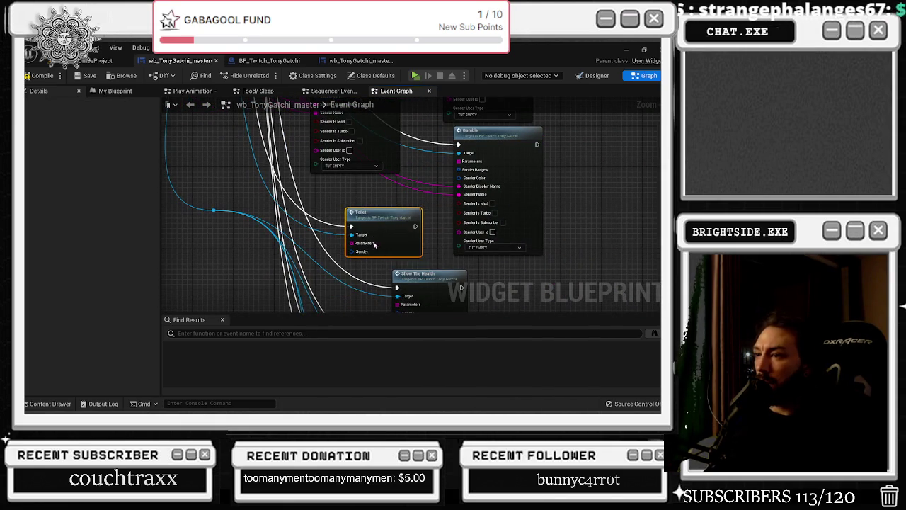
Split Toilet's Sender pin and connect the GET output to its name pins.
{"action": "right_click", "coordinate": [354, 252]}
{"action": "key", "text": "Escape"}
{"action": "mouse_move", "coordinate": [376, 218]}
{"action": "left_mouse_down"}
{"action": "mouse_move", "coordinate": [513, 306]}
{"action": "mouse_move", "coordinate": [485, 282]}
{"action": "left_mouse_up"}
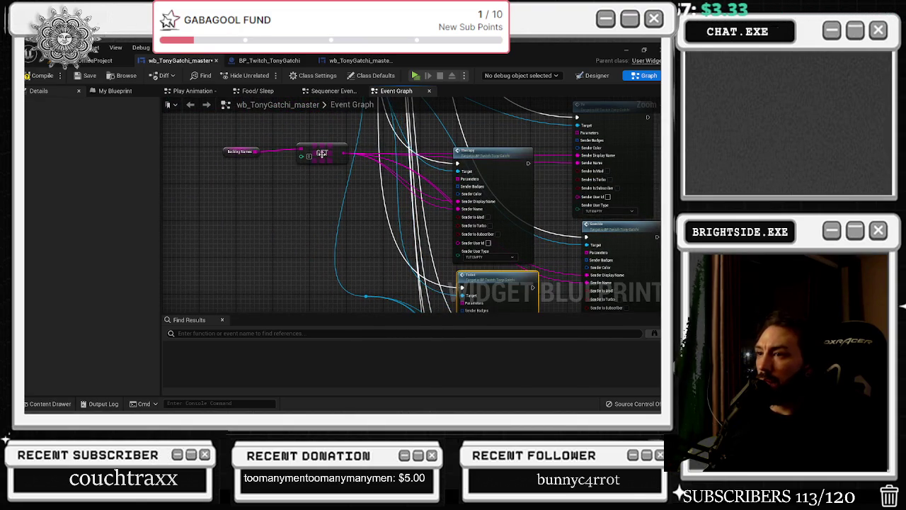
{"action": "left_click_drag", "start_coordinate": [404, 233], "coordinate": [404, 82]}
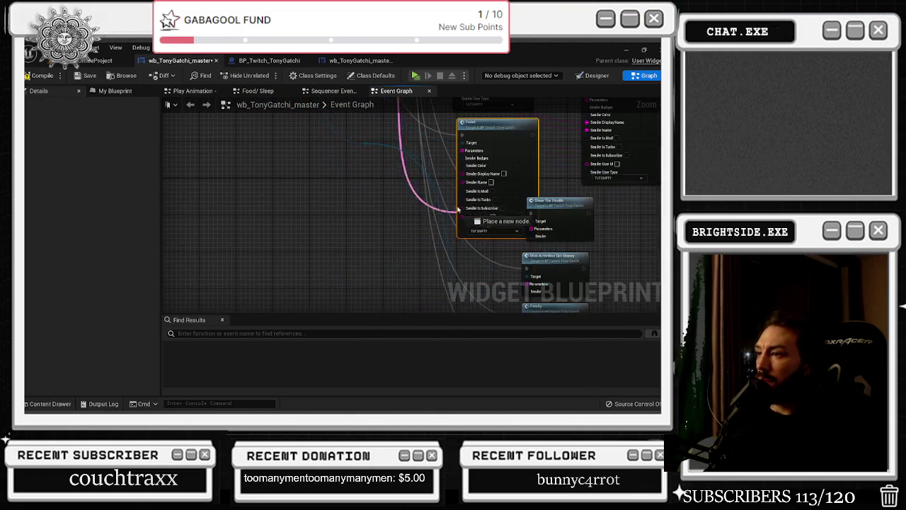
{"action": "right_click", "coordinate": [467, 179]}
{"action": "left_click_drag", "start_coordinate": [453, 177], "coordinate": [453, 298]}
{"action": "left_click_drag", "start_coordinate": [342, 243], "coordinate": [288, 117]}
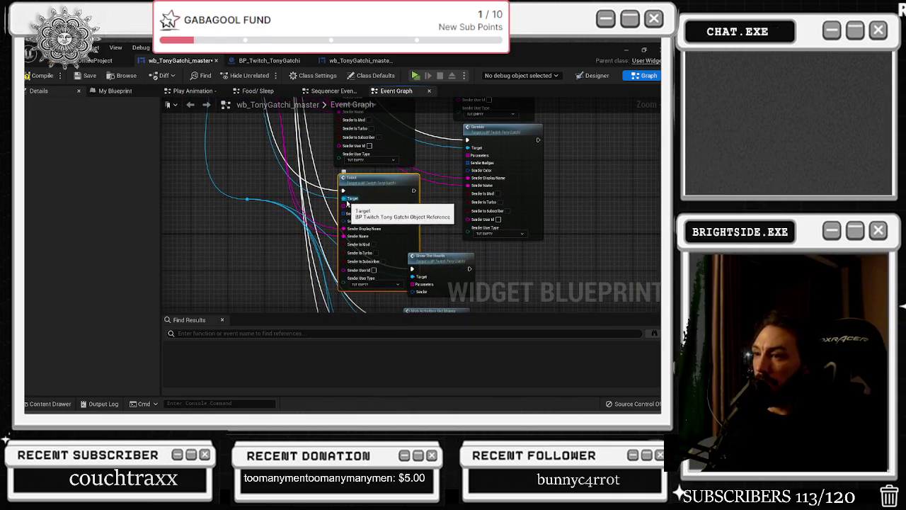
Split Sender on Show The Health and Get Money, wiring the backlog name into each.
{"action": "mouse_move", "coordinate": [444, 250]}
{"action": "left_mouse_down"}
{"action": "mouse_move", "coordinate": [426, 191]}
{"action": "mouse_move", "coordinate": [516, 209]}
{"action": "left_mouse_up"}
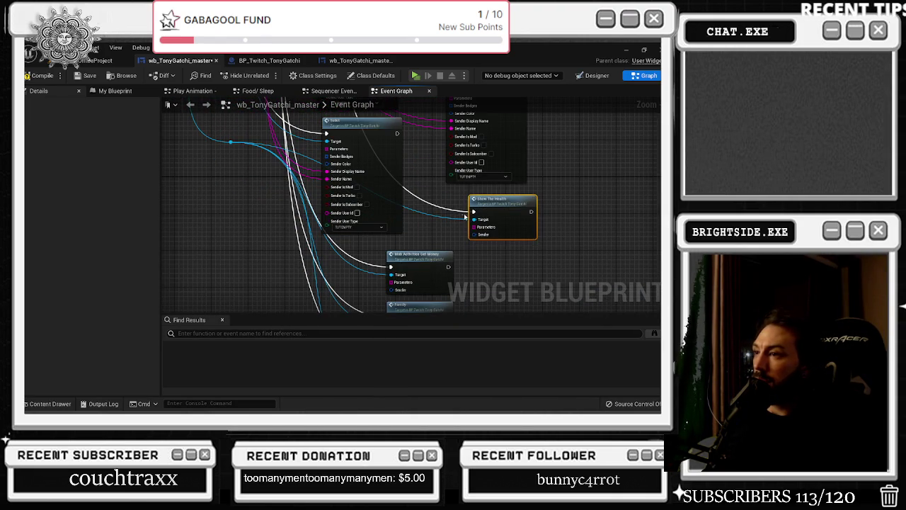
{"action": "right_click", "coordinate": [483, 238]}
{"action": "left_click", "coordinate": [496, 261]}
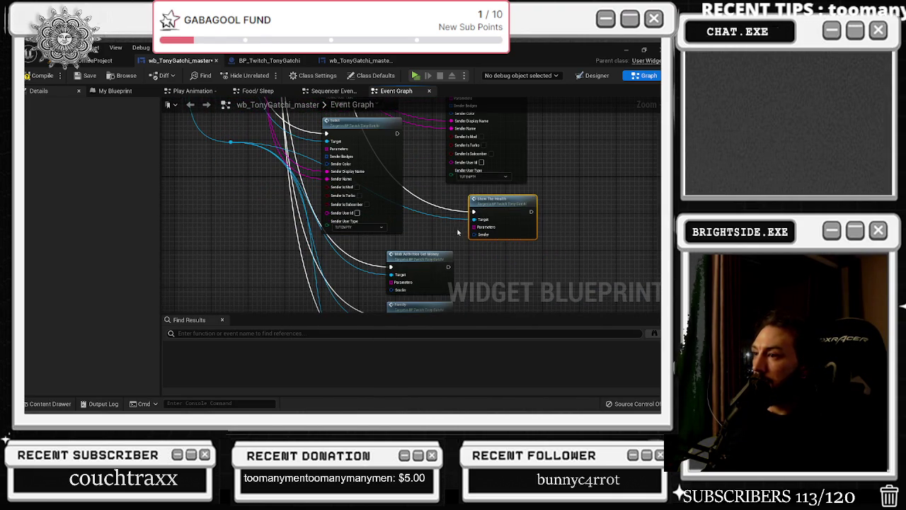
{"action": "mouse_move", "coordinate": [480, 253]}
{"action": "left_mouse_down"}
{"action": "mouse_move", "coordinate": [345, 210]}
{"action": "mouse_move", "coordinate": [213, 221]}
{"action": "left_mouse_up"}
{"action": "mouse_move", "coordinate": [449, 300]}
{"action": "left_mouse_down"}
{"action": "mouse_move", "coordinate": [472, 309]}
{"action": "mouse_move", "coordinate": [475, 253]}
{"action": "mouse_move", "coordinate": [482, 256]}
{"action": "mouse_move", "coordinate": [309, 244]}
{"action": "mouse_move", "coordinate": [332, 214]}
{"action": "left_mouse_up"}
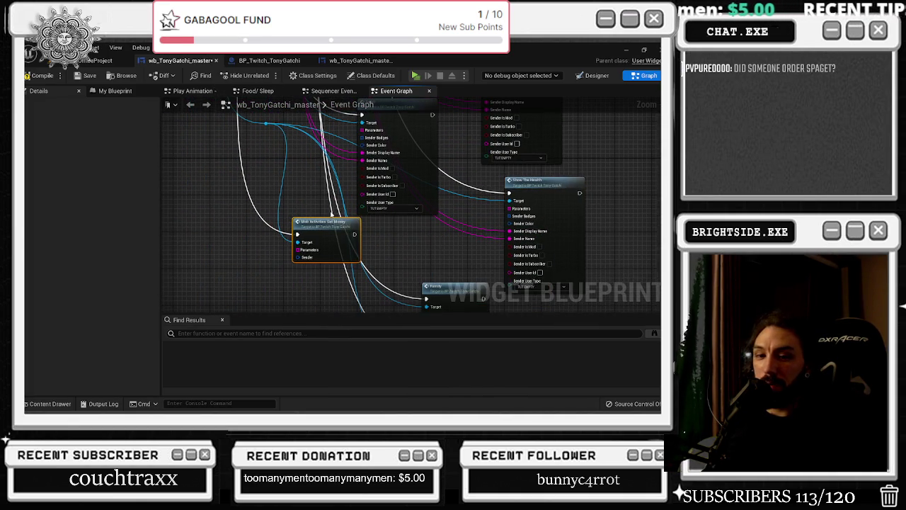
{"action": "right_click", "coordinate": [303, 257]}
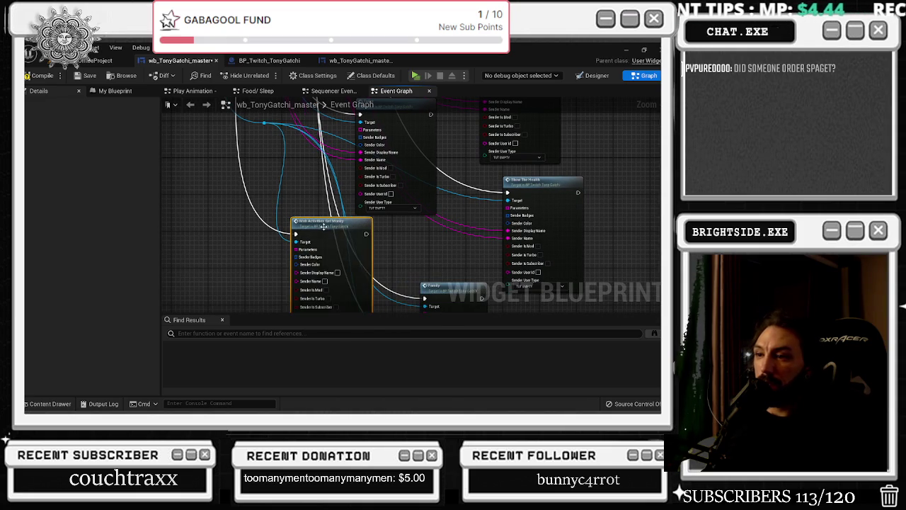
{"action": "left_click_drag", "start_coordinate": [311, 184], "coordinate": [375, 288]}
{"action": "left_click_drag", "start_coordinate": [334, 195], "coordinate": [352, 263]}
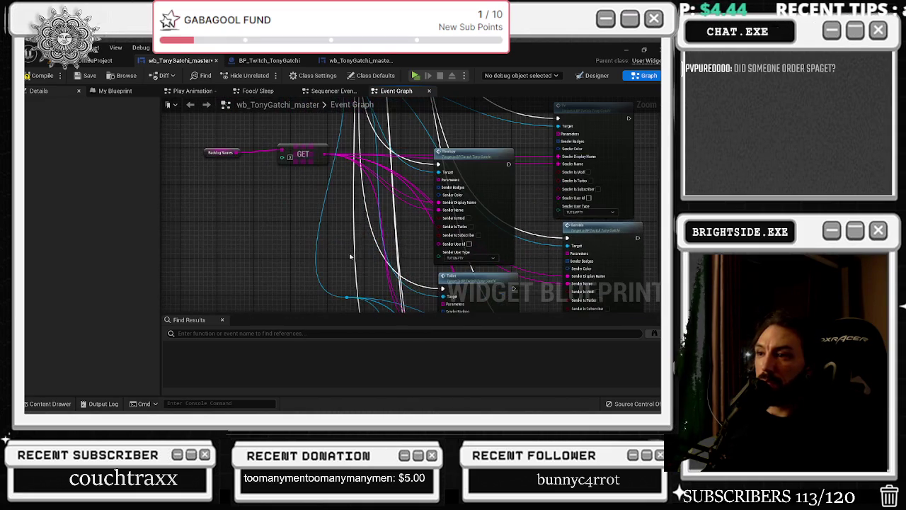
{"action": "mouse_move", "coordinate": [323, 154]}
{"action": "left_mouse_down"}
{"action": "mouse_move", "coordinate": [394, 263]}
{"action": "mouse_move", "coordinate": [425, 291]}
{"action": "mouse_move", "coordinate": [447, 284]}
{"action": "mouse_move", "coordinate": [400, 103]}
{"action": "mouse_move", "coordinate": [324, 137]}
{"action": "left_mouse_up"}
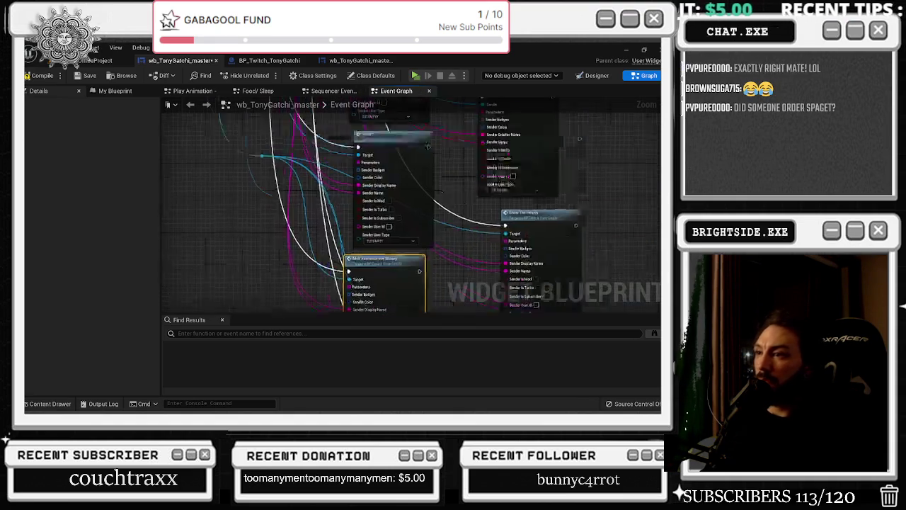
Split Family's Sender pin and connect the backlog name wire to its fields.
{"action": "left_click_drag", "start_coordinate": [382, 203], "coordinate": [463, 220]}
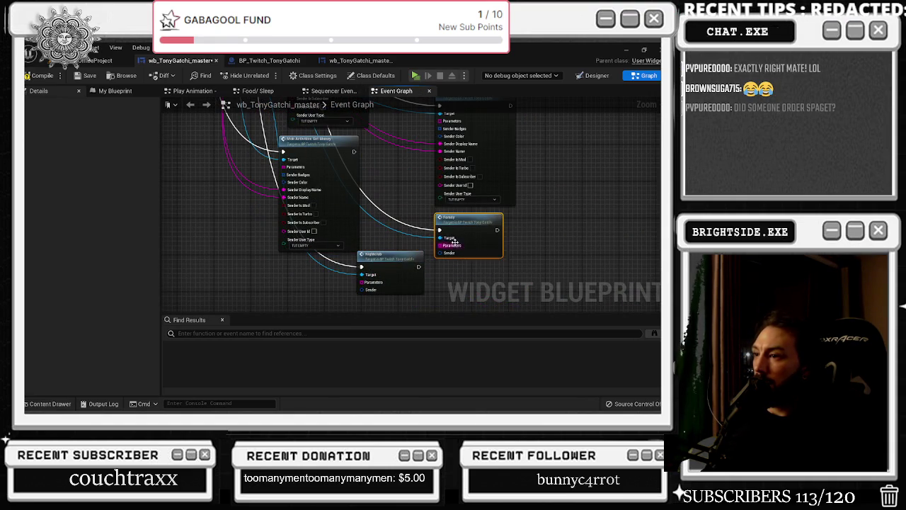
{"action": "right_click", "coordinate": [450, 256]}
{"action": "left_click", "coordinate": [475, 281]}
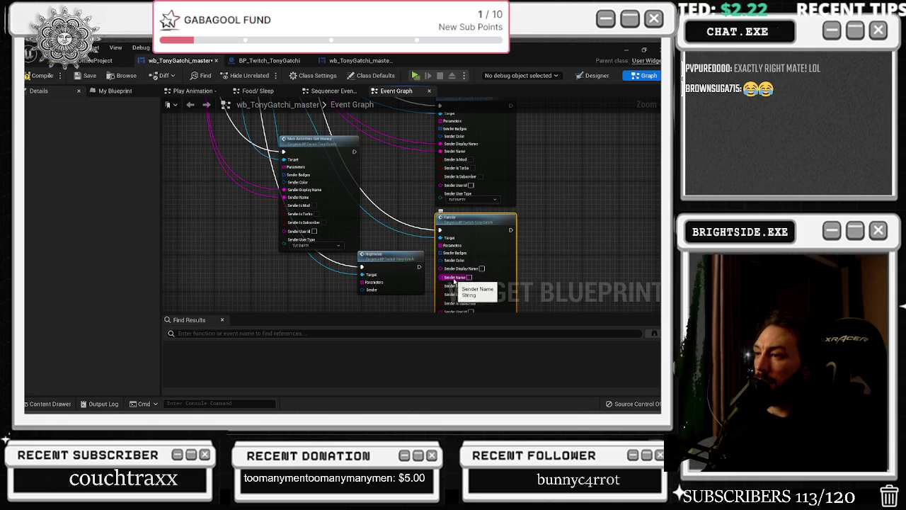
{"action": "mouse_move", "coordinate": [452, 269]}
{"action": "left_mouse_down"}
{"action": "mouse_move", "coordinate": [283, 124]}
{"action": "mouse_move", "coordinate": [233, 166]}
{"action": "mouse_move", "coordinate": [179, 151]}
{"action": "left_mouse_up"}
{"action": "mouse_move", "coordinate": [246, 156]}
{"action": "left_mouse_down"}
{"action": "mouse_move", "coordinate": [354, 263]}
{"action": "mouse_move", "coordinate": [536, 293]}
{"action": "mouse_move", "coordinate": [542, 287]}
{"action": "mouse_move", "coordinate": [528, 273]}
{"action": "left_mouse_up"}
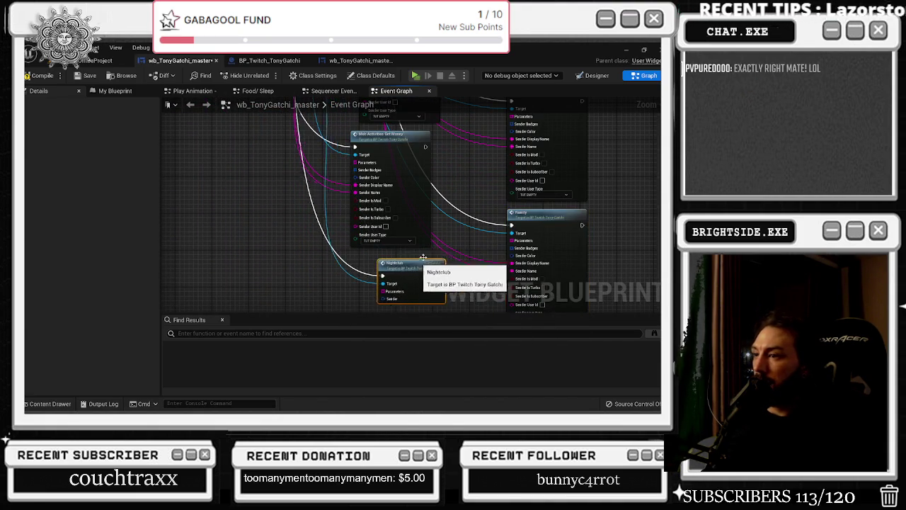
Split Nightclub's Sender and feed the backlog name to it via a reroute knot.
{"action": "left_click_drag", "start_coordinate": [466, 254], "coordinate": [427, 223]}
{"action": "right_click", "coordinate": [403, 255]}
{"action": "left_click", "coordinate": [424, 281]}
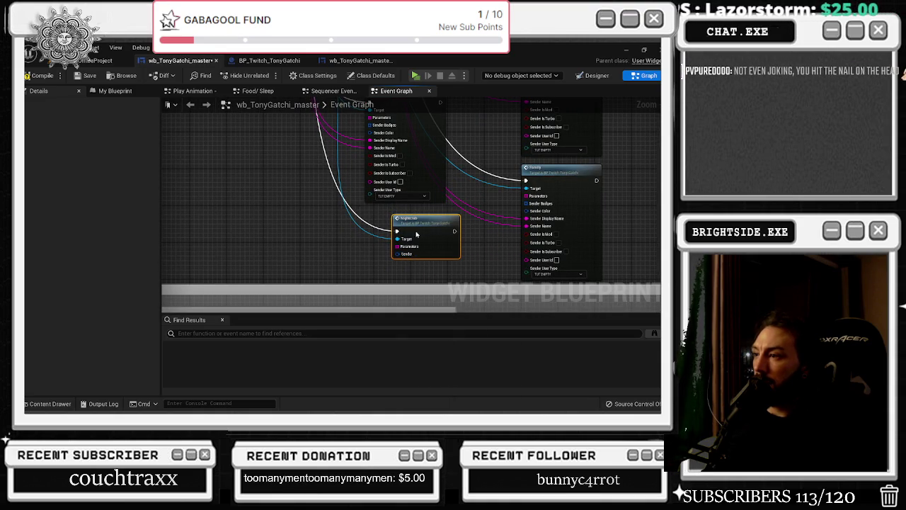
{"action": "double_click", "coordinate": [339, 134]}
{"action": "mouse_move", "coordinate": [341, 134]}
{"action": "left_mouse_down"}
{"action": "mouse_move", "coordinate": [420, 265]}
{"action": "mouse_move", "coordinate": [399, 268]}
{"action": "left_mouse_up"}
{"action": "left_click_drag", "start_coordinate": [339, 145], "coordinate": [357, 184]}
{"action": "left_click_drag", "start_coordinate": [401, 280], "coordinate": [393, 271]}
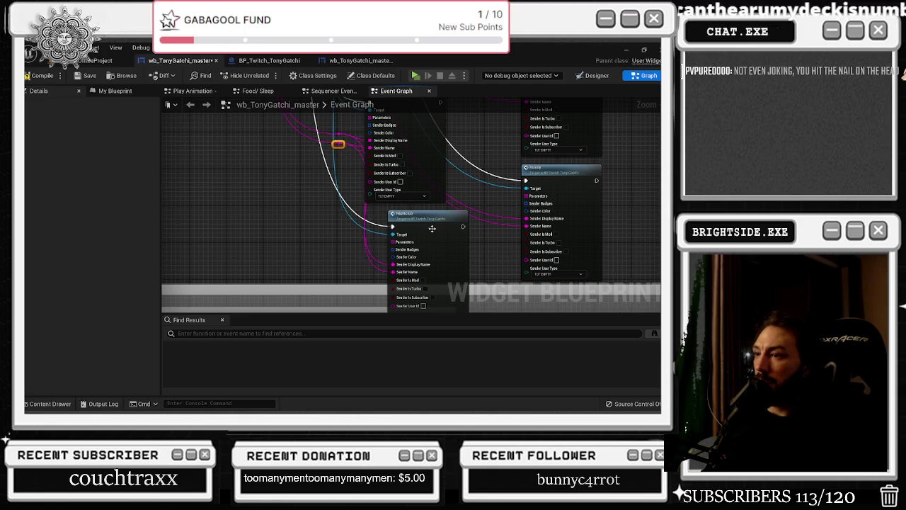
{"action": "left_click_drag", "start_coordinate": [470, 211], "coordinate": [388, 186]}
{"action": "scroll", "coordinate": [417, 192], "scroll_direction": "down", "scroll_amount": 3}
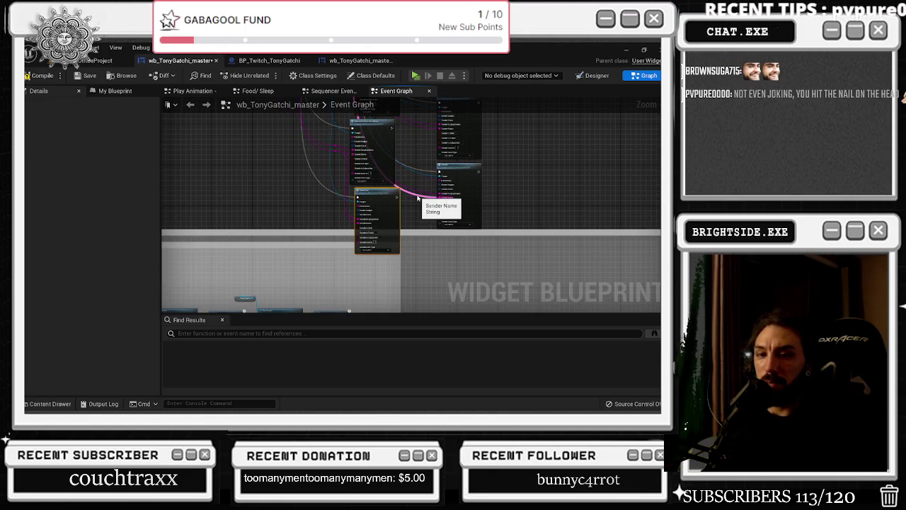
{"action": "scroll", "coordinate": [418, 199], "scroll_direction": "down", "scroll_amount": 5}
{"action": "scroll", "coordinate": [416, 202], "scroll_direction": "down", "scroll_amount": 1}
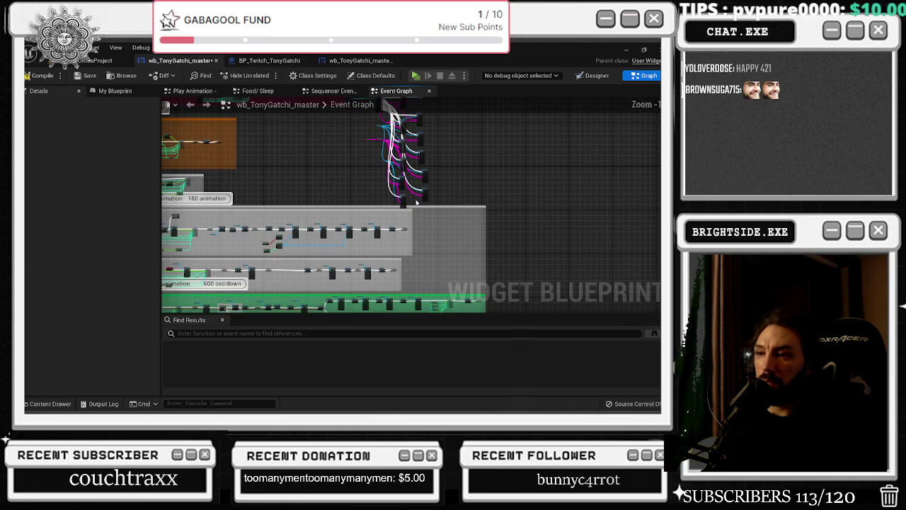
Move the Backlog Names GET pair slightly lower beside the Switch on Int.
{"action": "left_click_drag", "start_coordinate": [416, 202], "coordinate": [449, 233]}
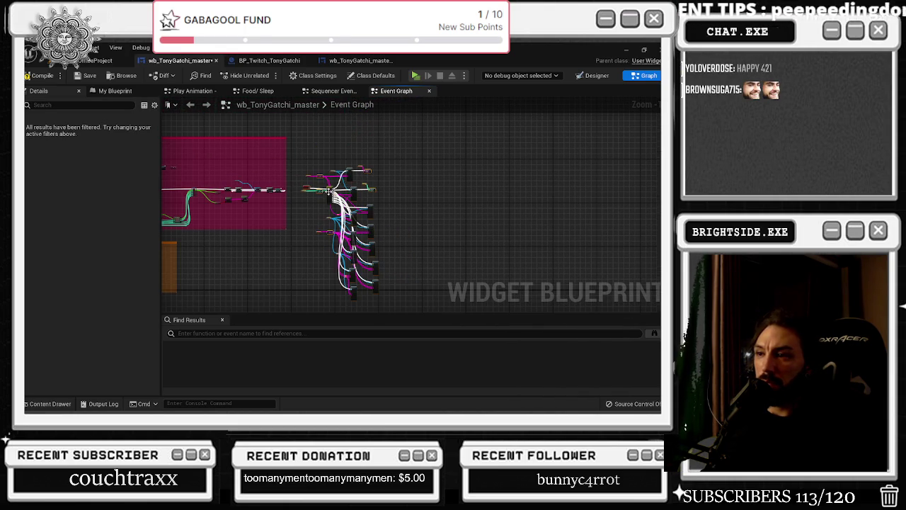
{"action": "scroll", "coordinate": [326, 189], "scroll_direction": "up", "scroll_amount": 5}
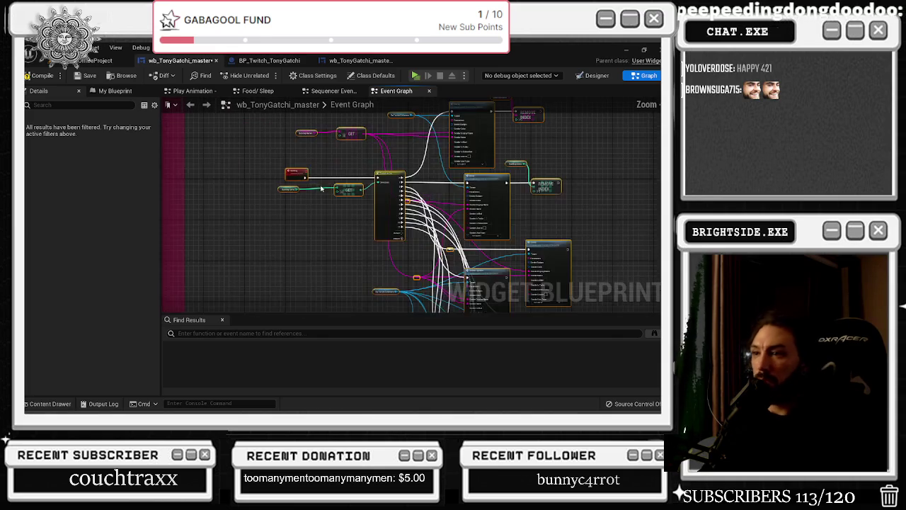
{"action": "scroll", "coordinate": [321, 189], "scroll_direction": "up", "scroll_amount": 2}
{"action": "scroll", "coordinate": [349, 180], "scroll_direction": "up", "scroll_amount": 3}
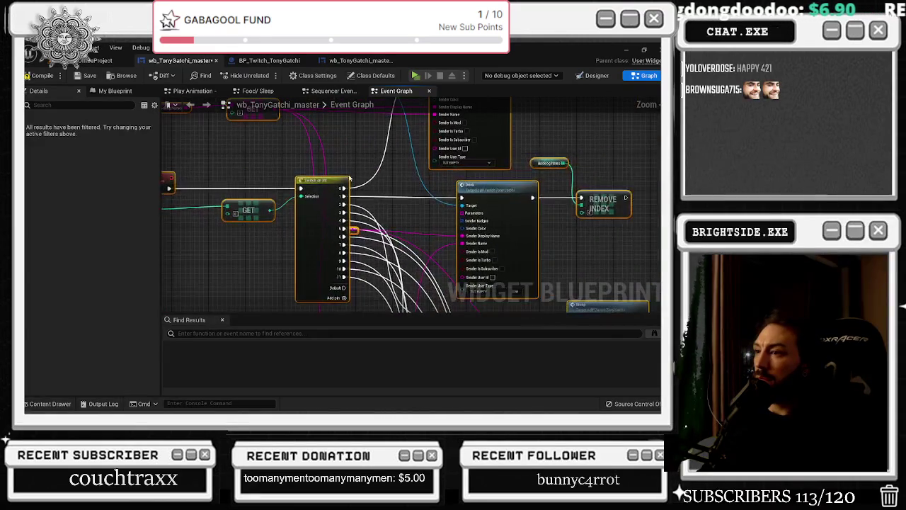
{"action": "scroll", "coordinate": [340, 213], "scroll_direction": "down", "scroll_amount": 2}
{"action": "scroll", "coordinate": [338, 217], "scroll_direction": "up", "scroll_amount": 1}
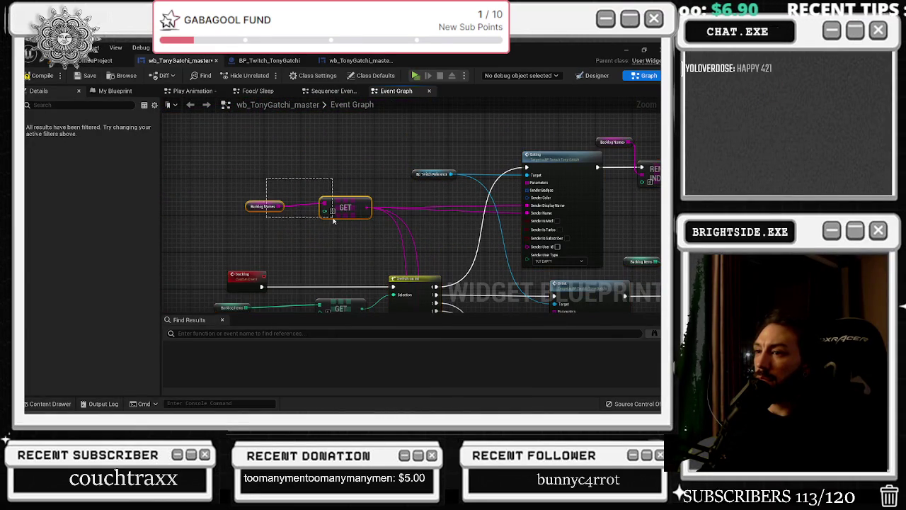
{"action": "left_click_drag", "start_coordinate": [338, 217], "coordinate": [338, 243]}
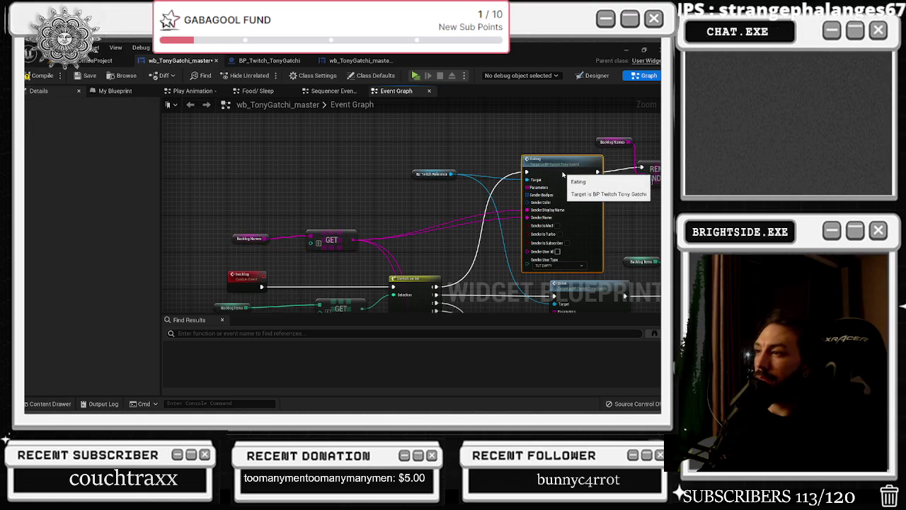
{"action": "mouse_move", "coordinate": [641, 166]}
{"action": "left_mouse_down"}
{"action": "mouse_move", "coordinate": [466, 194]}
{"action": "mouse_move", "coordinate": [414, 115]}
{"action": "mouse_move", "coordinate": [434, 207]}
{"action": "left_mouse_up"}
{"action": "scroll", "coordinate": [451, 157], "scroll_direction": "down", "scroll_amount": 5}
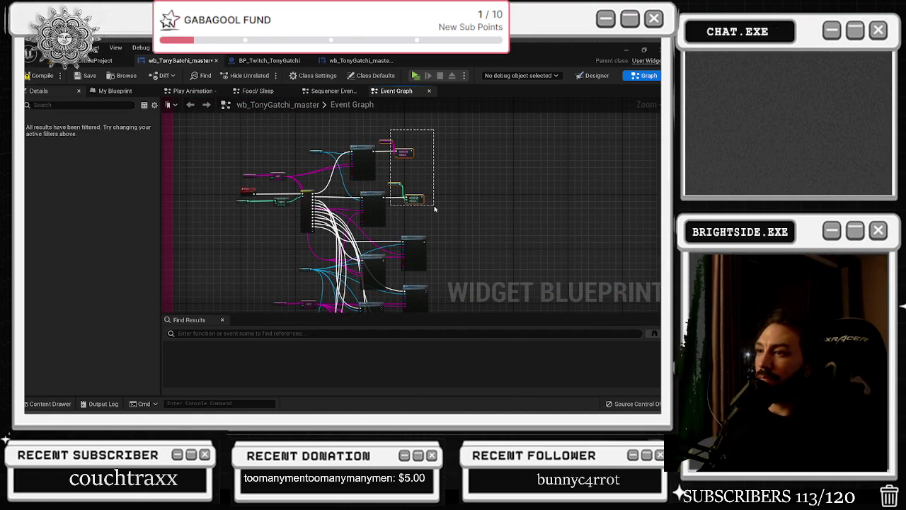
Undo an accidental paste and box-select the Backlog Names and Remove Index nodes.
{"action": "key", "text": "ctrl+v"}
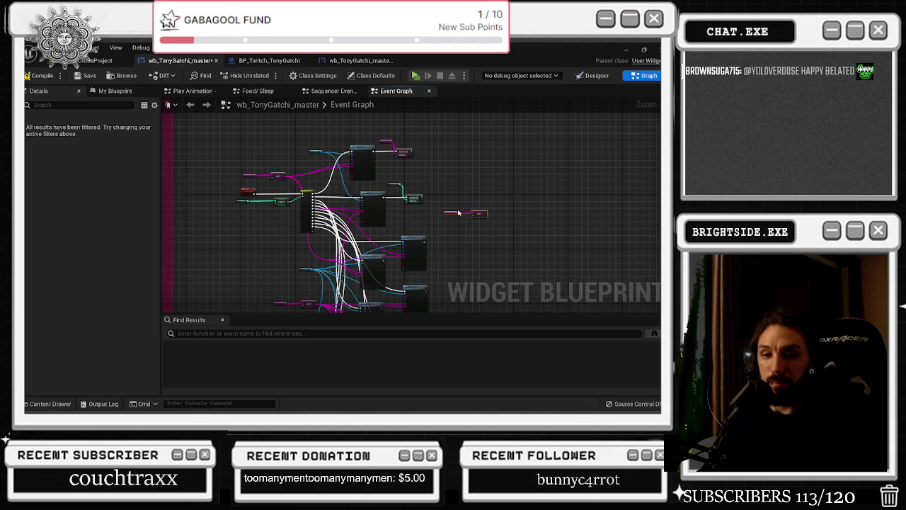
{"action": "left_click_drag", "start_coordinate": [418, 175], "coordinate": [410, 209]}
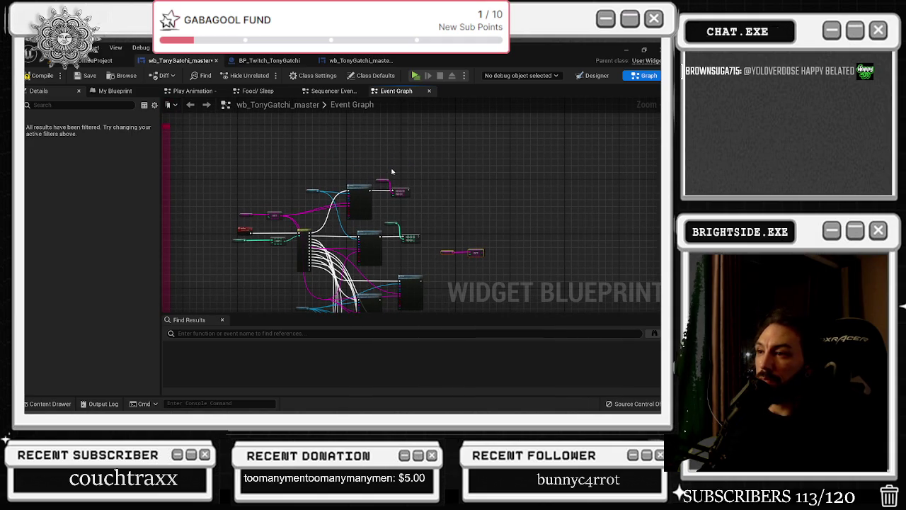
{"action": "key", "text": "ctrl+z"}
{"action": "left_click_drag", "start_coordinate": [443, 167], "coordinate": [401, 253]}
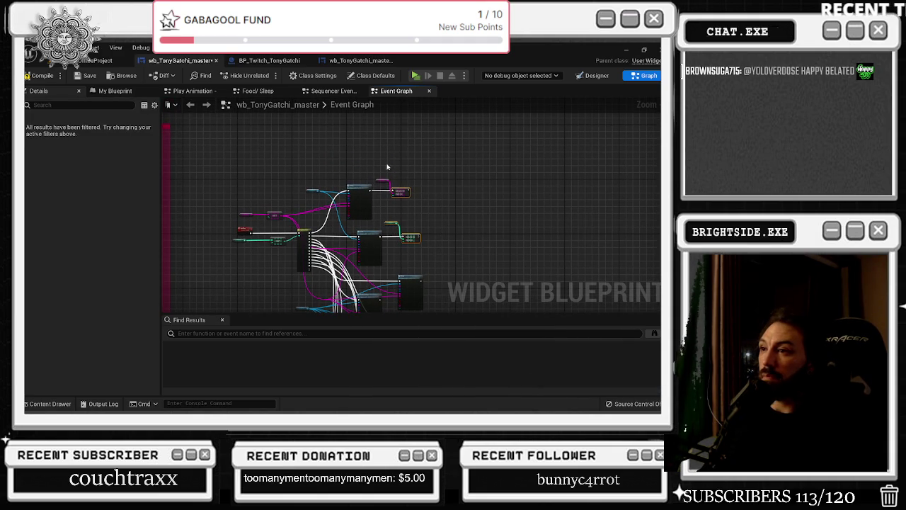
{"action": "scroll", "coordinate": [375, 177], "scroll_direction": "up", "scroll_amount": 6}
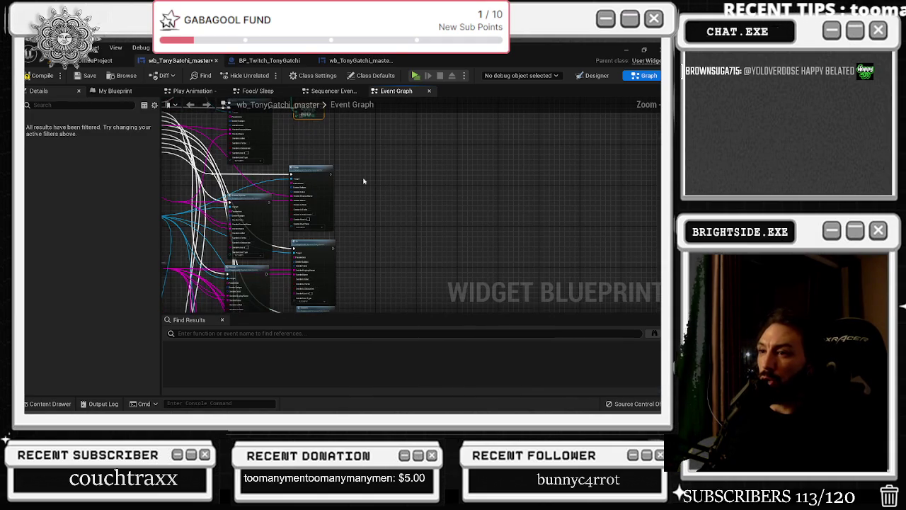
{"action": "scroll", "coordinate": [363, 182], "scroll_direction": "up", "scroll_amount": 4}
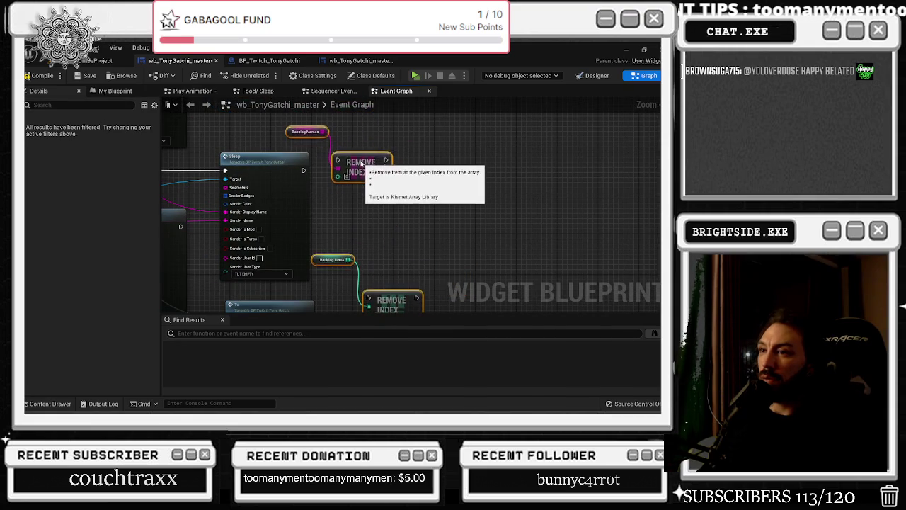
Duplicate the Backlog Items Remove Index pair and chain the Backlog Names Remove Index into it.
{"action": "scroll", "coordinate": [352, 191], "scroll_direction": "down", "scroll_amount": 1}
{"action": "mouse_move", "coordinate": [351, 192]}
{"action": "left_mouse_down"}
{"action": "mouse_move", "coordinate": [360, 239]}
{"action": "mouse_move", "coordinate": [275, 187]}
{"action": "mouse_move", "coordinate": [308, 236]}
{"action": "mouse_move", "coordinate": [292, 218]}
{"action": "left_mouse_up"}
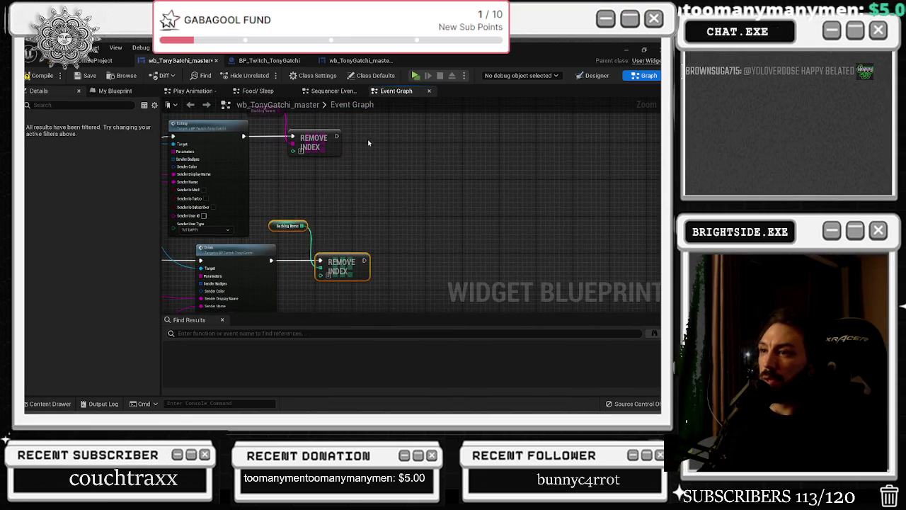
{"action": "key", "text": "ctrl+c"}
{"action": "key", "text": "ctrl+v"}
{"action": "mouse_move", "coordinate": [411, 144]}
{"action": "left_mouse_down"}
{"action": "mouse_move", "coordinate": [413, 219]}
{"action": "mouse_move", "coordinate": [374, 200]}
{"action": "mouse_move", "coordinate": [375, 211]}
{"action": "mouse_move", "coordinate": [359, 211]}
{"action": "left_mouse_up"}
{"action": "left_click_drag", "start_coordinate": [274, 172], "coordinate": [301, 213]}
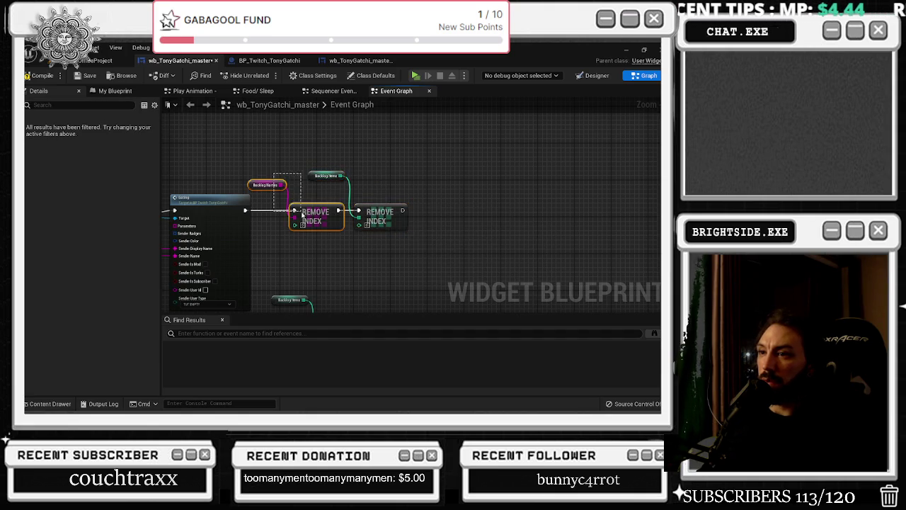
Delete the extra Backlog Items/Remove Index copy and shift the removal chain right.
{"action": "scroll", "coordinate": [301, 213], "scroll_direction": "down", "scroll_amount": 2}
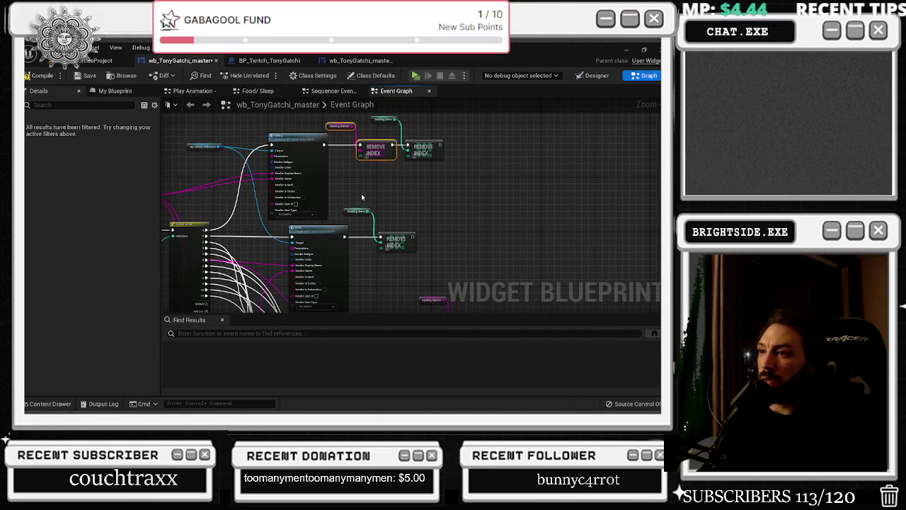
{"action": "left_click_drag", "start_coordinate": [425, 191], "coordinate": [343, 253]}
{"action": "key", "text": "Delete"}
{"action": "mouse_move", "coordinate": [324, 115]}
{"action": "left_mouse_down"}
{"action": "mouse_move", "coordinate": [446, 163]}
{"action": "mouse_move", "coordinate": [481, 149]}
{"action": "left_mouse_up"}
{"action": "mouse_move", "coordinate": [345, 238]}
{"action": "left_mouse_down"}
{"action": "mouse_move", "coordinate": [331, 239]}
{"action": "mouse_move", "coordinate": [418, 146]}
{"action": "left_mouse_up"}
Wire the Sleep call into the Backlog Names Remove Index and tidy the node layout.
{"action": "mouse_move", "coordinate": [437, 250]}
{"action": "left_mouse_down"}
{"action": "mouse_move", "coordinate": [422, 211]}
{"action": "mouse_move", "coordinate": [426, 228]}
{"action": "mouse_move", "coordinate": [377, 208]}
{"action": "left_mouse_up"}
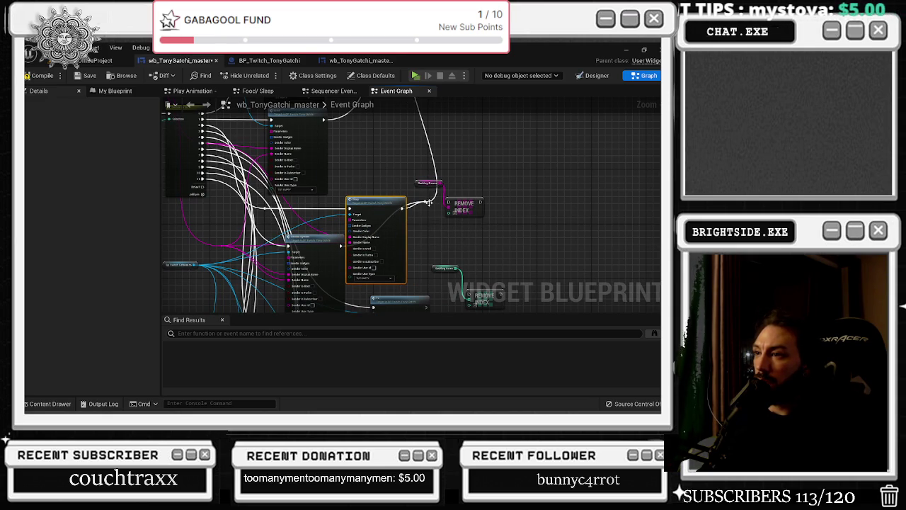
{"action": "left_click_drag", "start_coordinate": [394, 204], "coordinate": [398, 205]}
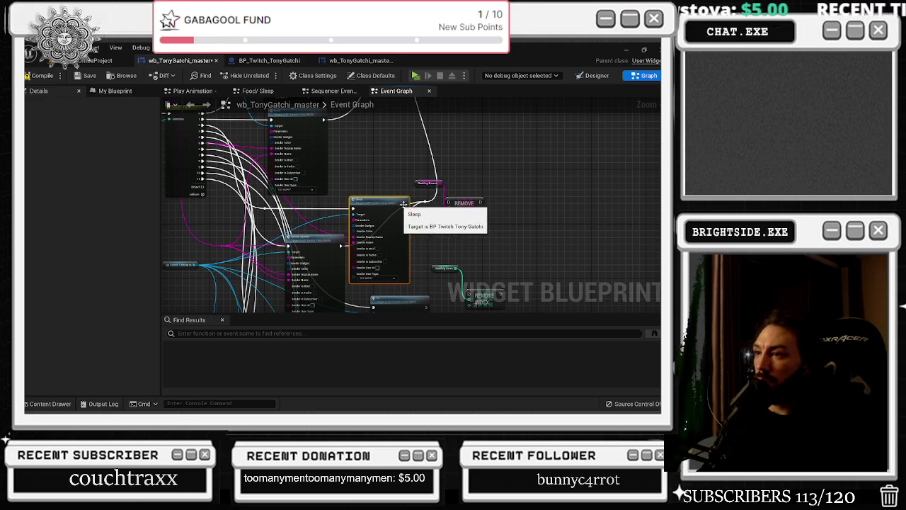
{"action": "left_click_drag", "start_coordinate": [445, 177], "coordinate": [470, 209]}
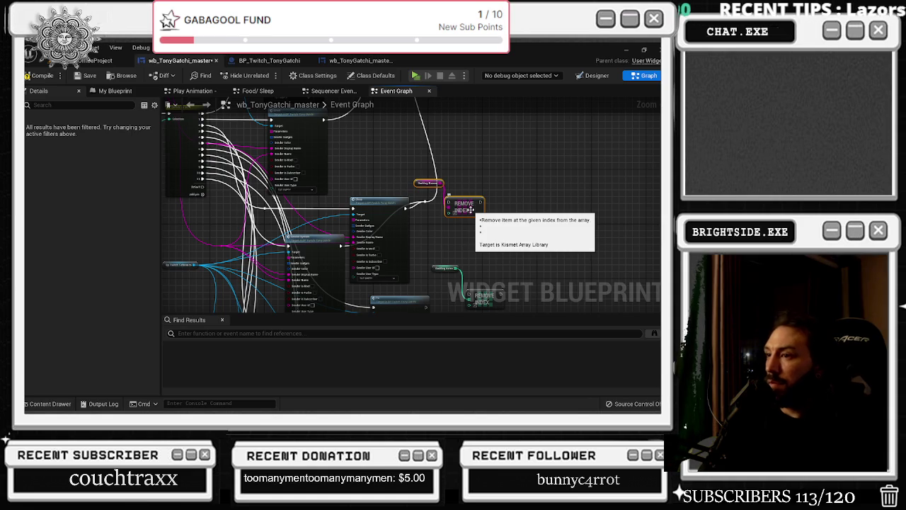
{"action": "scroll", "coordinate": [470, 210], "scroll_direction": "down", "scroll_amount": 2}
{"action": "left_click", "coordinate": [445, 165]}
{"action": "left_click_drag", "start_coordinate": [445, 166], "coordinate": [423, 172]}
{"action": "scroll", "coordinate": [447, 224], "scroll_direction": "up", "scroll_amount": 2}
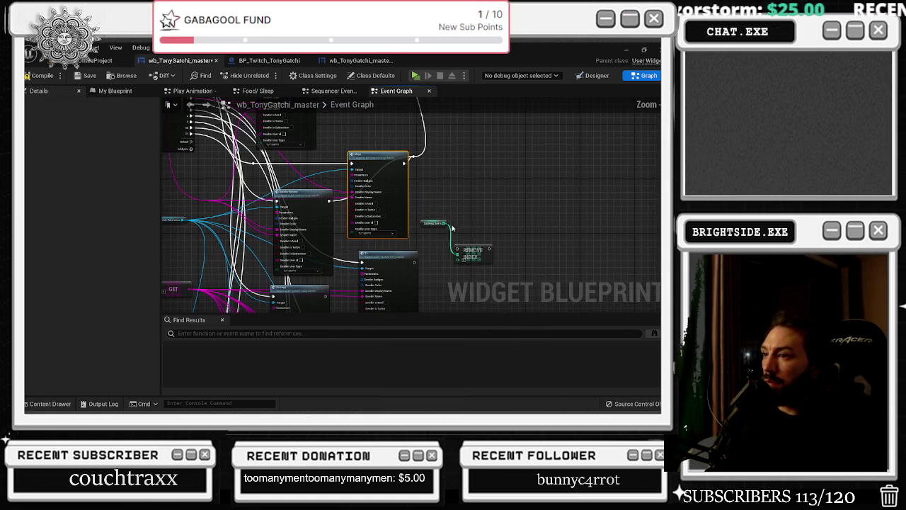
Connect the exec outputs of Sleep and the other BP_Twitch event calls to the Remove Index chain.
{"action": "mouse_move", "coordinate": [415, 263]}
{"action": "left_mouse_down"}
{"action": "mouse_move", "coordinate": [428, 282]}
{"action": "mouse_move", "coordinate": [422, 175]}
{"action": "mouse_move", "coordinate": [404, 164]}
{"action": "left_mouse_up"}
{"action": "mouse_move", "coordinate": [327, 294]}
{"action": "left_mouse_down"}
{"action": "mouse_move", "coordinate": [396, 212]}
{"action": "mouse_move", "coordinate": [415, 160]}
{"action": "left_mouse_up"}
{"action": "mouse_move", "coordinate": [446, 243]}
{"action": "left_mouse_down"}
{"action": "mouse_move", "coordinate": [457, 255]}
{"action": "mouse_move", "coordinate": [443, 120]}
{"action": "mouse_move", "coordinate": [456, 170]}
{"action": "mouse_move", "coordinate": [429, 162]}
{"action": "mouse_move", "coordinate": [462, 189]}
{"action": "mouse_move", "coordinate": [451, 201]}
{"action": "left_mouse_up"}
{"action": "mouse_move", "coordinate": [362, 246]}
{"action": "left_mouse_down"}
{"action": "mouse_move", "coordinate": [451, 277]}
{"action": "mouse_move", "coordinate": [470, 160]}
{"action": "mouse_move", "coordinate": [411, 162]}
{"action": "mouse_move", "coordinate": [449, 186]}
{"action": "left_mouse_up"}
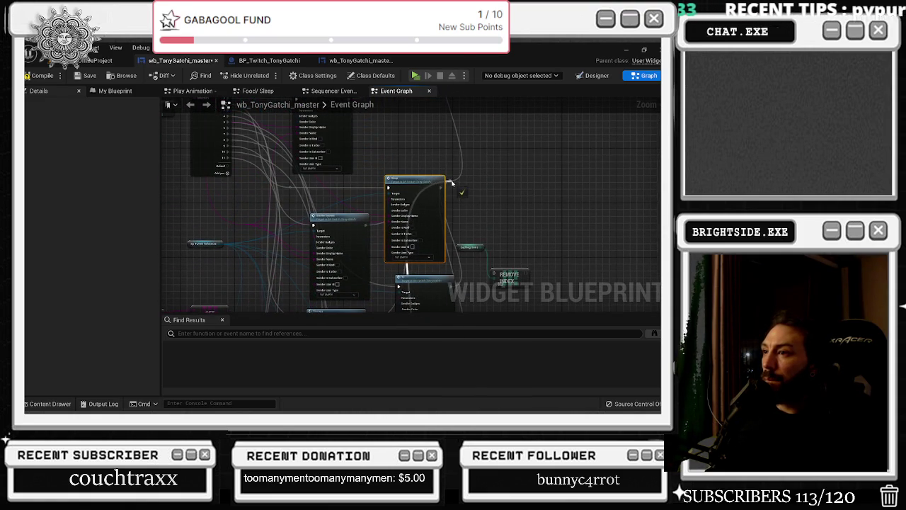
{"action": "mouse_move", "coordinate": [530, 214]}
{"action": "left_mouse_down"}
{"action": "mouse_move", "coordinate": [513, 221]}
{"action": "mouse_move", "coordinate": [515, 82]}
{"action": "mouse_move", "coordinate": [475, 259]}
{"action": "mouse_move", "coordinate": [514, 174]}
{"action": "mouse_move", "coordinate": [460, 188]}
{"action": "left_mouse_up"}
{"action": "mouse_move", "coordinate": [386, 205]}
{"action": "left_mouse_down"}
{"action": "mouse_move", "coordinate": [417, 185]}
{"action": "mouse_move", "coordinate": [470, 182]}
{"action": "mouse_move", "coordinate": [481, 143]}
{"action": "mouse_move", "coordinate": [474, 223]}
{"action": "mouse_move", "coordinate": [463, 212]}
{"action": "left_mouse_up"}
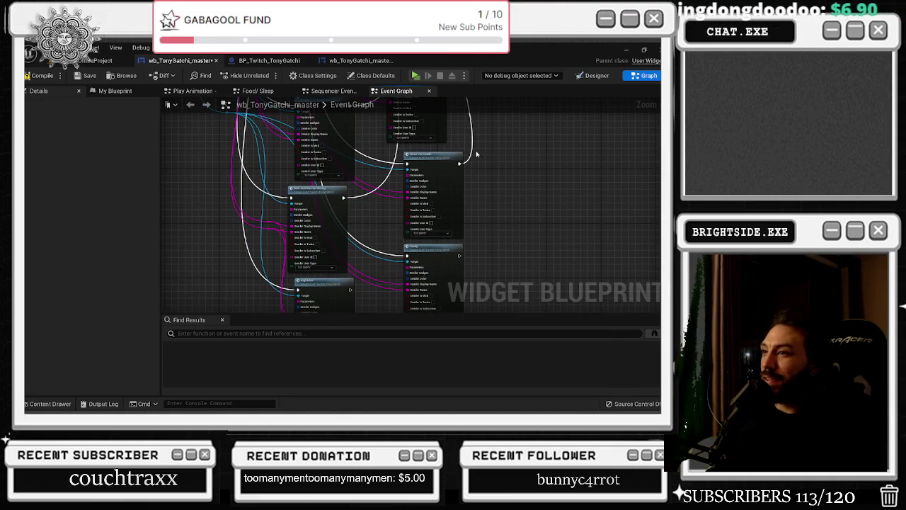
{"action": "left_click_drag", "start_coordinate": [460, 255], "coordinate": [472, 151]}
{"action": "mouse_move", "coordinate": [352, 290]}
{"action": "left_mouse_down"}
{"action": "mouse_move", "coordinate": [484, 149]}
{"action": "mouse_move", "coordinate": [472, 151]}
{"action": "left_mouse_up"}
{"action": "scroll", "coordinate": [395, 147], "scroll_direction": "down", "scroll_amount": 8}
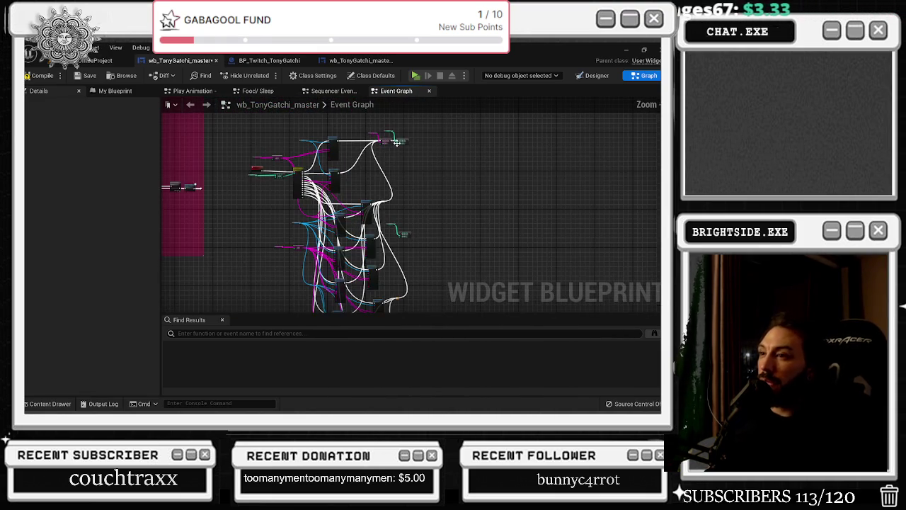
{"action": "scroll", "coordinate": [376, 210], "scroll_direction": "up", "scroll_amount": 5}
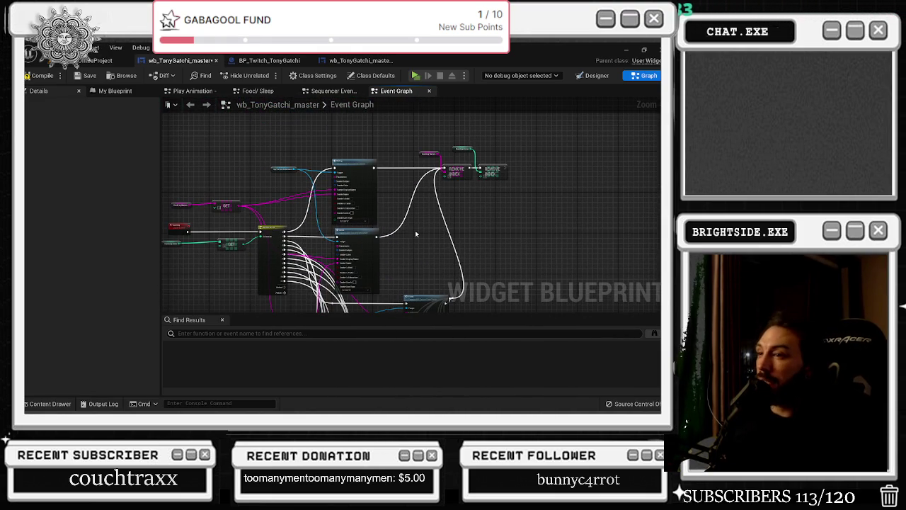
{"action": "scroll", "coordinate": [389, 245], "scroll_direction": "up", "scroll_amount": 5}
{"action": "scroll", "coordinate": [379, 250], "scroll_direction": "down", "scroll_amount": 1}
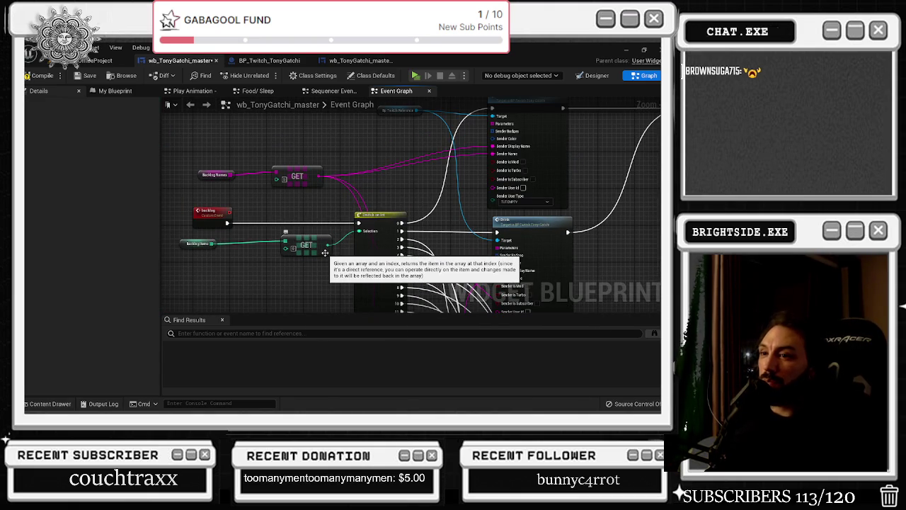
{"action": "scroll", "coordinate": [325, 253], "scroll_direction": "down", "scroll_amount": 5}
{"action": "scroll", "coordinate": [318, 209], "scroll_direction": "down", "scroll_amount": 1}
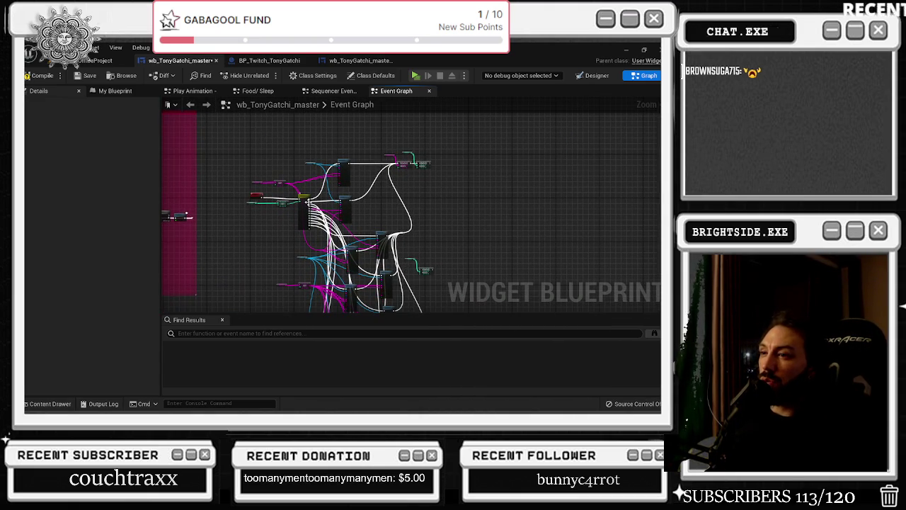
{"action": "scroll", "coordinate": [353, 178], "scroll_direction": "up", "scroll_amount": 4}
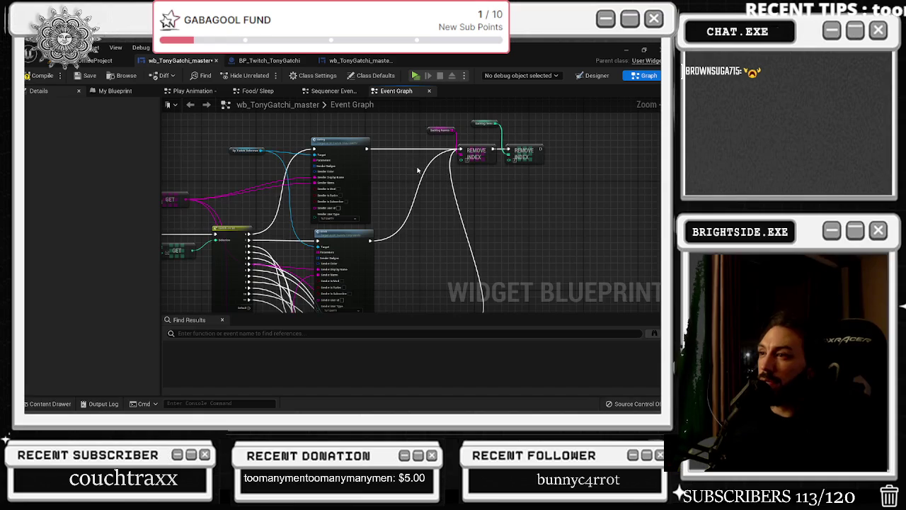
{"action": "left_click_drag", "start_coordinate": [412, 172], "coordinate": [546, 149]}
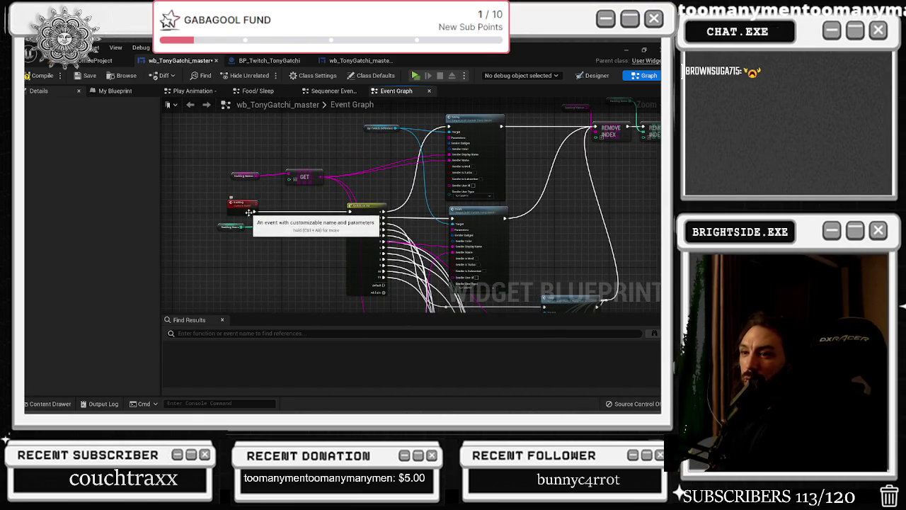
{"action": "scroll", "coordinate": [447, 230], "scroll_direction": "down", "scroll_amount": 5}
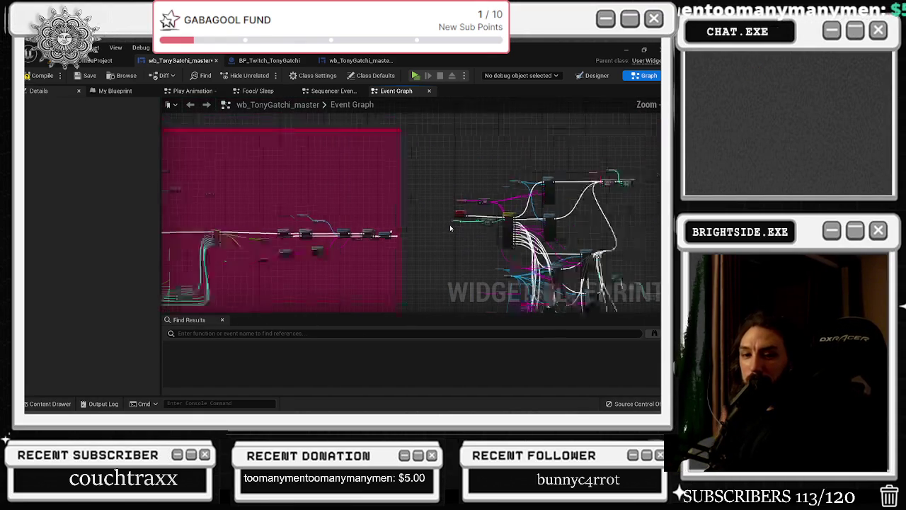
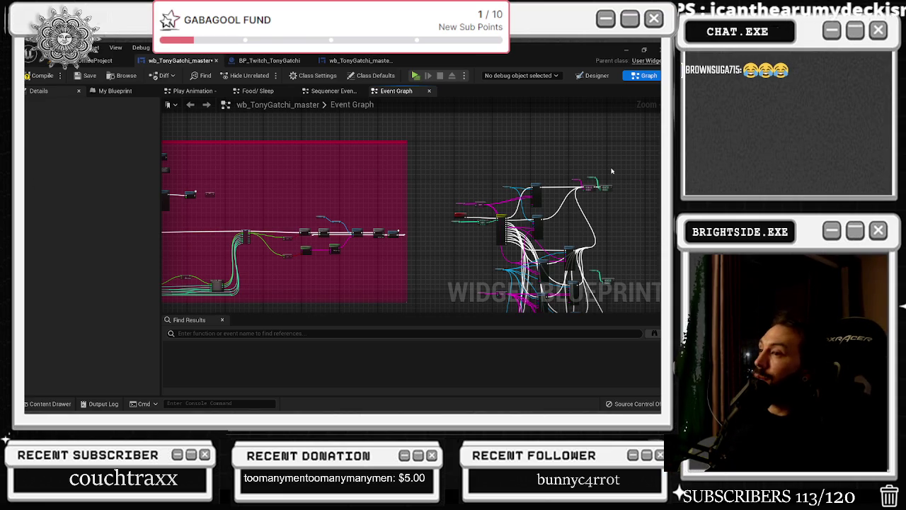
Shift the Backlog Names and GET nodes slightly to the right.
{"action": "left_click_drag", "start_coordinate": [580, 185], "coordinate": [448, 199]}
{"action": "scroll", "coordinate": [350, 212], "scroll_direction": "up", "scroll_amount": 4}
{"action": "mouse_move", "coordinate": [361, 208]}
{"action": "left_mouse_down"}
{"action": "mouse_move", "coordinate": [438, 208]}
{"action": "mouse_move", "coordinate": [378, 232]}
{"action": "left_mouse_up"}
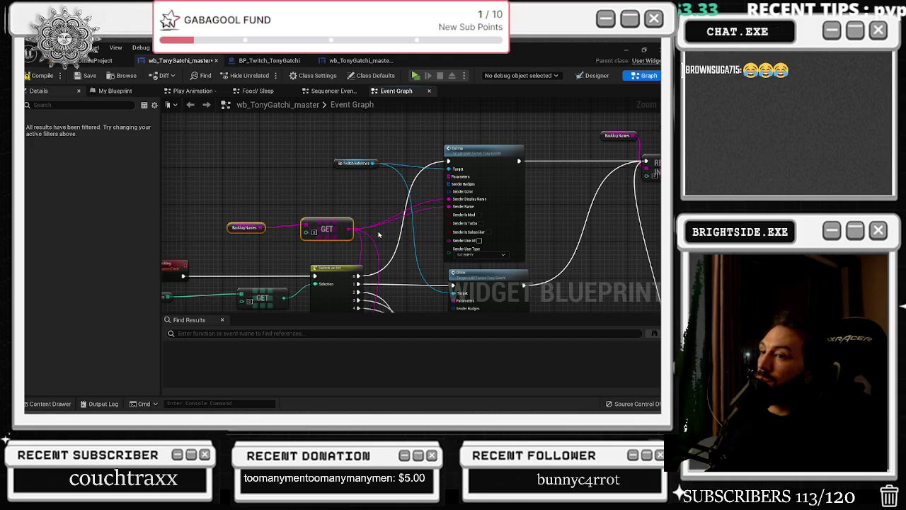
{"action": "scroll", "coordinate": [378, 235], "scroll_direction": "down", "scroll_amount": 3}
{"action": "scroll", "coordinate": [378, 234], "scroll_direction": "down", "scroll_amount": 3}
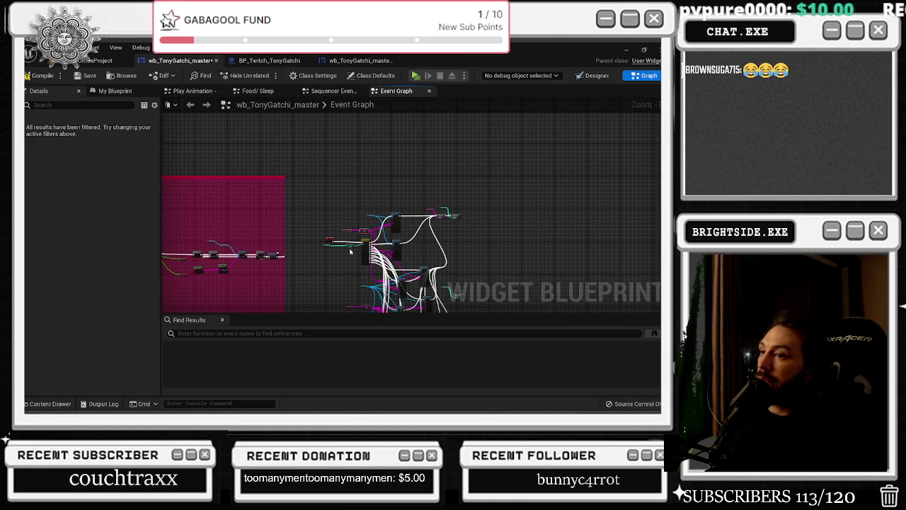
Drag the white-and-pink cluster's reroute node right to straighten its wire.
{"action": "mouse_move", "coordinate": [349, 248]}
{"action": "left_mouse_down"}
{"action": "mouse_move", "coordinate": [524, 235]}
{"action": "mouse_move", "coordinate": [491, 240]}
{"action": "left_mouse_up"}
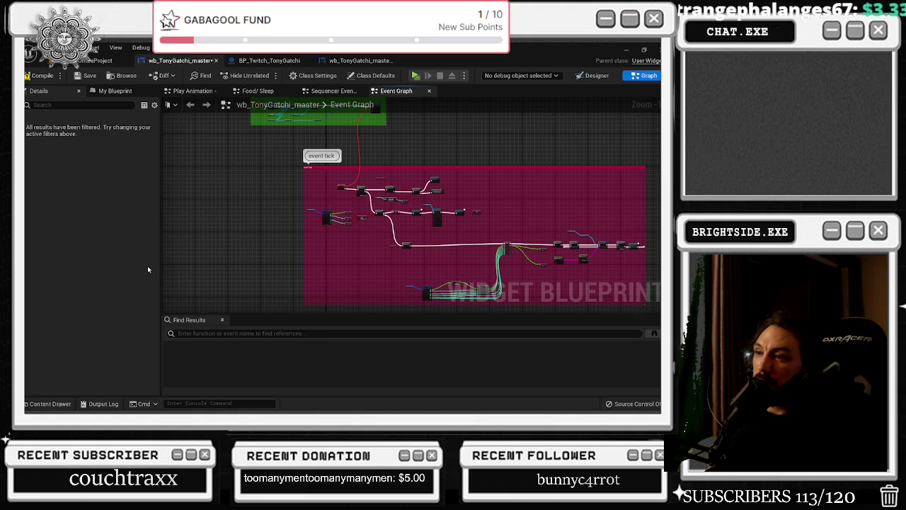
{"action": "scroll", "coordinate": [311, 211], "scroll_direction": "down", "scroll_amount": 2}
{"action": "mouse_move", "coordinate": [469, 202]}
{"action": "left_mouse_down"}
{"action": "mouse_move", "coordinate": [408, 135]}
{"action": "mouse_move", "coordinate": [274, 179]}
{"action": "left_mouse_up"}
{"action": "scroll", "coordinate": [418, 211], "scroll_direction": "up", "scroll_amount": 3}
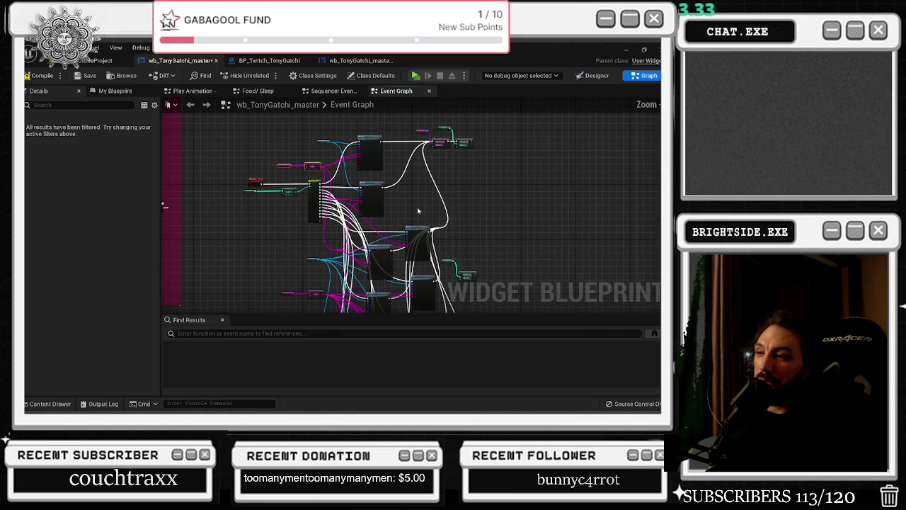
{"action": "left_click_drag", "start_coordinate": [426, 212], "coordinate": [359, 236]}
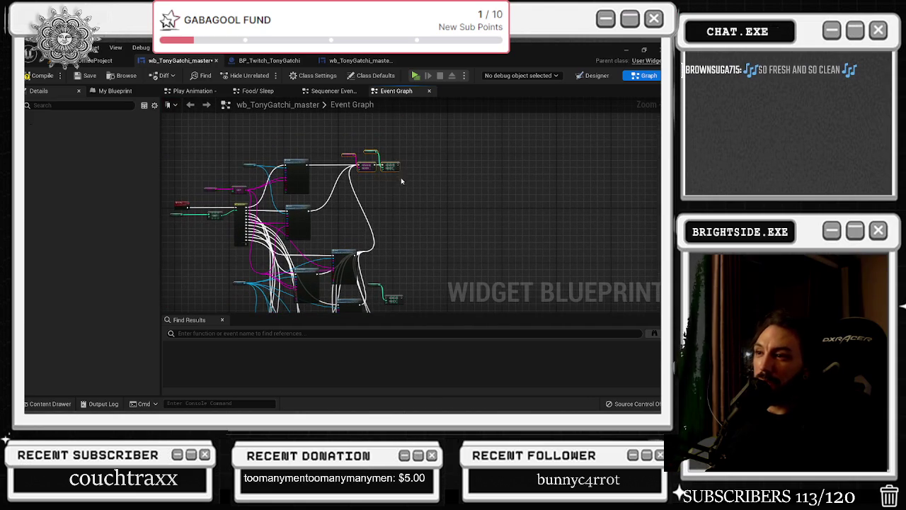
{"action": "left_click_drag", "start_coordinate": [388, 222], "coordinate": [375, 184]}
{"action": "left_click", "coordinate": [341, 213]}
{"action": "scroll", "coordinate": [342, 213], "scroll_direction": "up", "scroll_amount": 3}
{"action": "mouse_move", "coordinate": [343, 213]}
{"action": "left_mouse_down"}
{"action": "mouse_move", "coordinate": [414, 214]}
{"action": "mouse_move", "coordinate": [409, 220]}
{"action": "mouse_move", "coordinate": [427, 225]}
{"action": "left_mouse_up"}
{"action": "scroll", "coordinate": [423, 223], "scroll_direction": "down", "scroll_amount": 3}
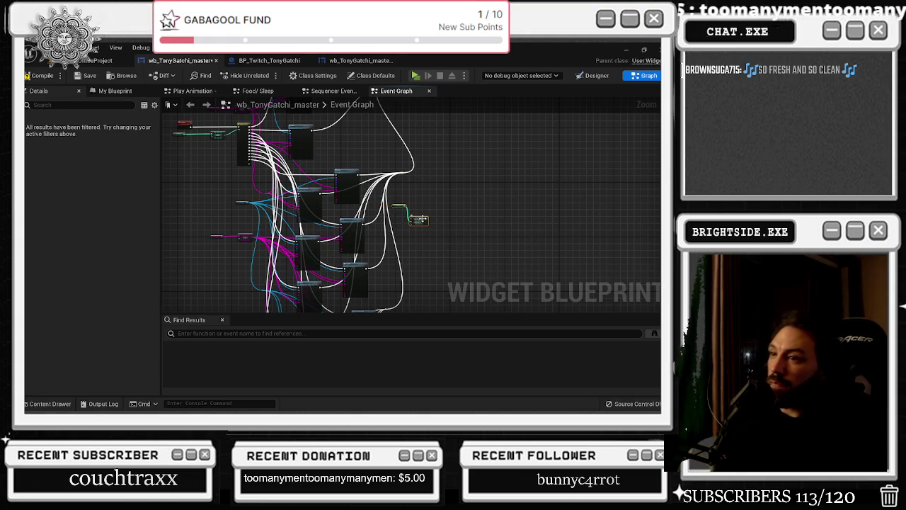
Marquee-select the whole white-and-pink node cluster and wrap it in a comment box.
{"action": "left_click", "coordinate": [421, 218]}
{"action": "scroll", "coordinate": [422, 217], "scroll_direction": "down", "scroll_amount": 2}
{"action": "scroll", "coordinate": [439, 218], "scroll_direction": "down", "scroll_amount": 1}
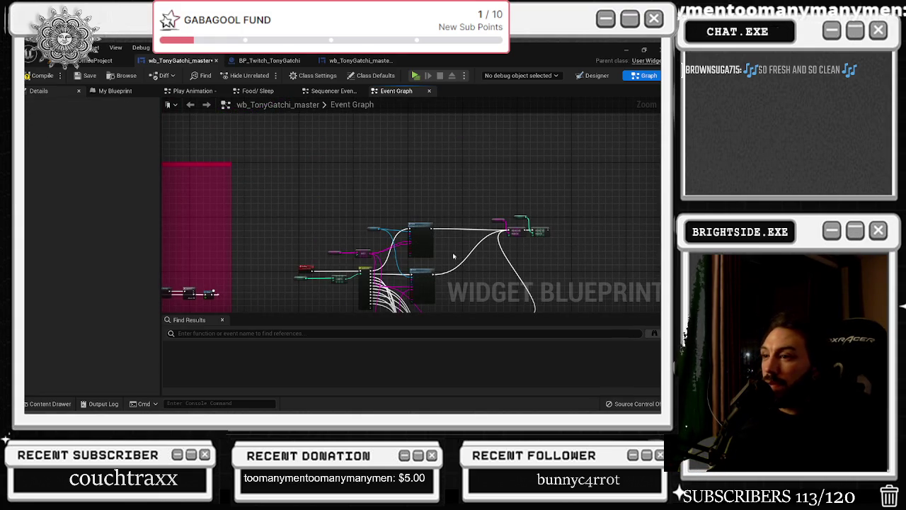
{"action": "scroll", "coordinate": [315, 275], "scroll_direction": "up", "scroll_amount": 3}
{"action": "scroll", "coordinate": [314, 272], "scroll_direction": "down", "scroll_amount": 5}
{"action": "scroll", "coordinate": [322, 234], "scroll_direction": "up", "scroll_amount": 2}
{"action": "scroll", "coordinate": [307, 170], "scroll_direction": "up", "scroll_amount": 1}
{"action": "left_click_drag", "start_coordinate": [307, 170], "coordinate": [425, 297]}
{"action": "key", "text": "c"}
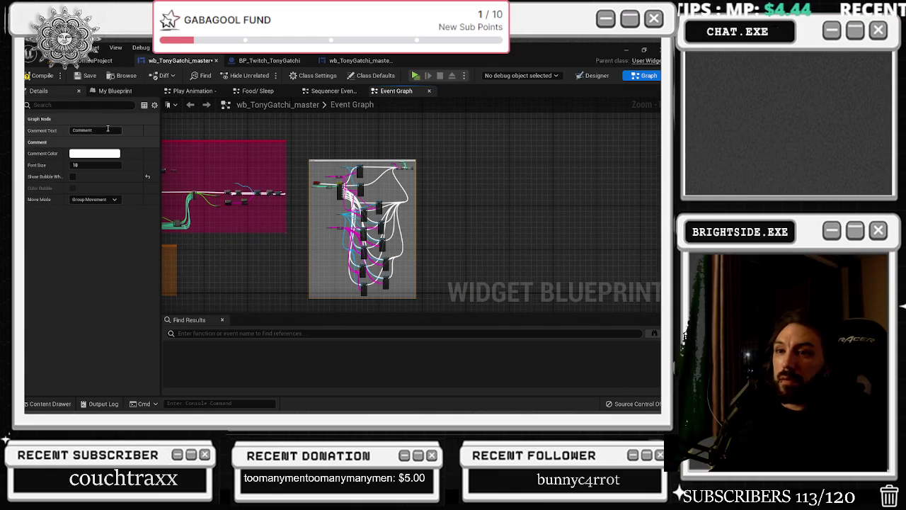
Select the Backlog Items, LENGTH, comparison and Branch nodes, then check the OfficeProject level editor.
{"action": "scroll", "coordinate": [383, 164], "scroll_direction": "up", "scroll_amount": 5}
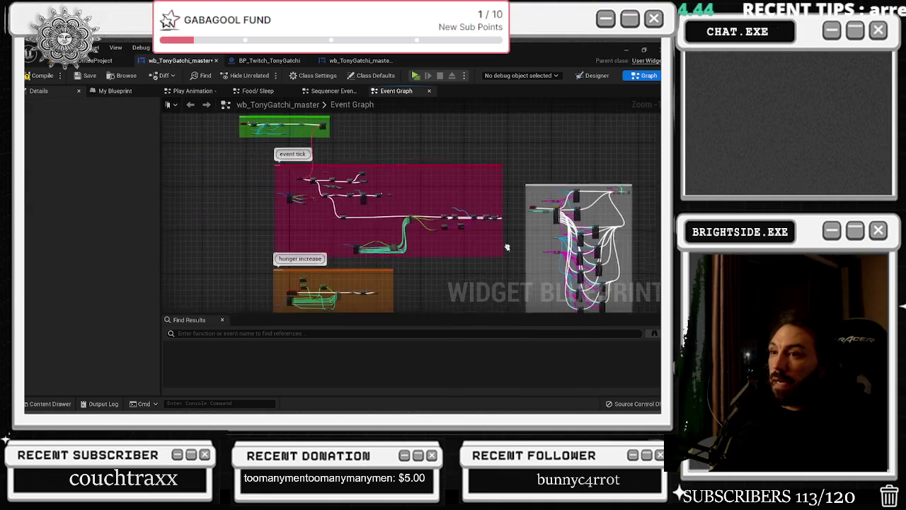
{"action": "left_click_drag", "start_coordinate": [283, 191], "coordinate": [283, 212]}
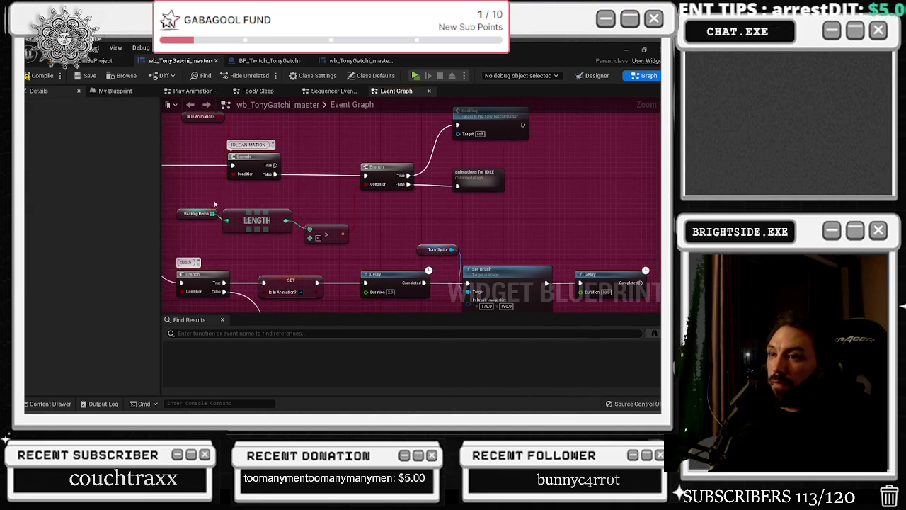
{"action": "left_click_drag", "start_coordinate": [209, 203], "coordinate": [326, 231]}
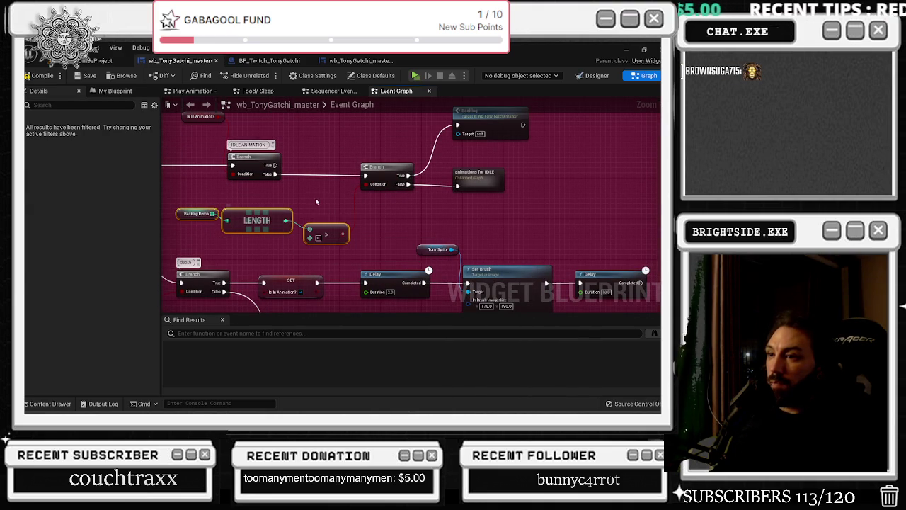
{"action": "left_click_drag", "start_coordinate": [350, 173], "coordinate": [301, 218]}
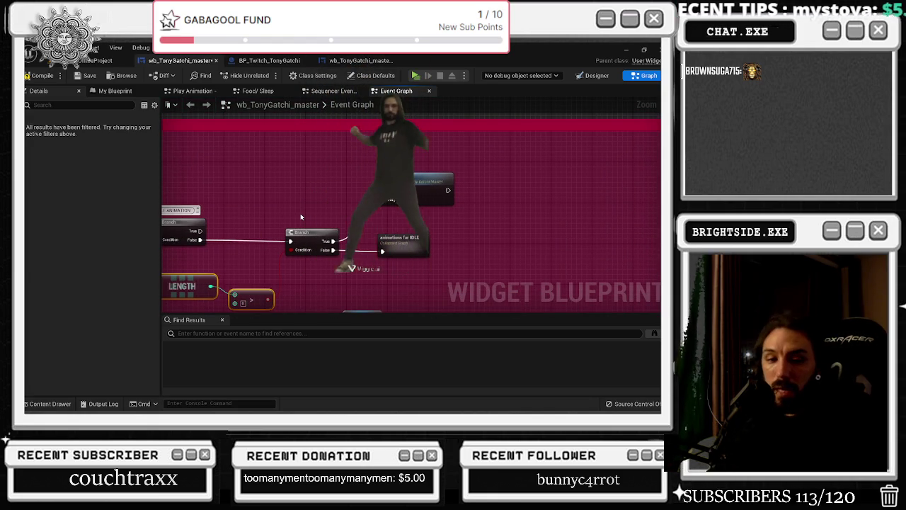
{"action": "left_click_drag", "start_coordinate": [327, 172], "coordinate": [401, 245]}
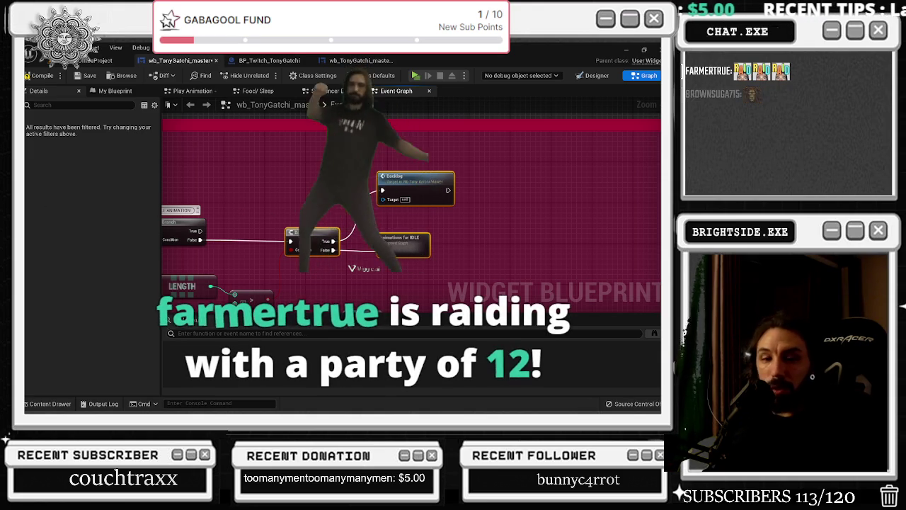
{"action": "left_click", "coordinate": [99, 60]}
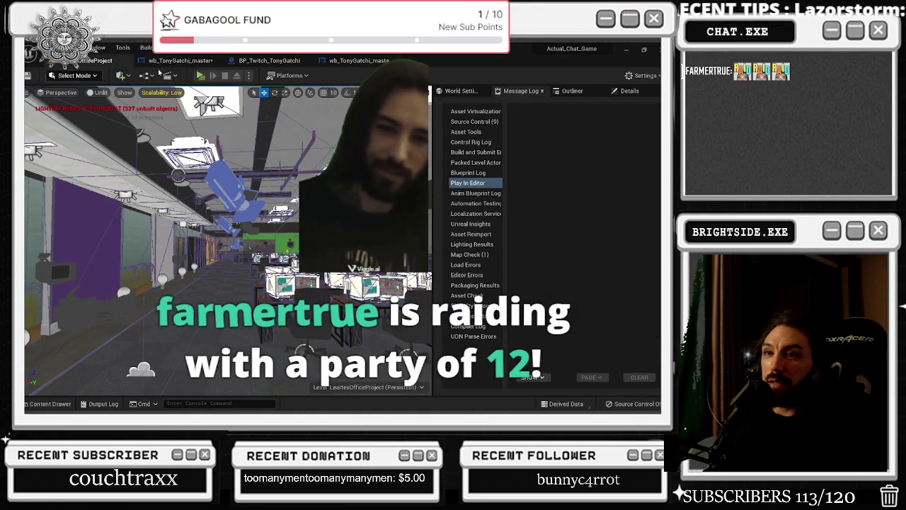
{"action": "left_click", "coordinate": [179, 60]}
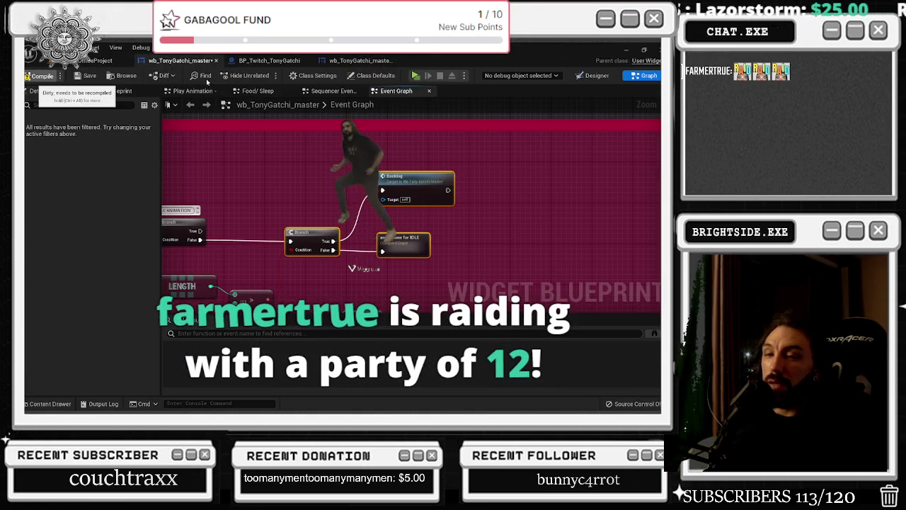
Save and compile, jump to the Parameters error node, and open the Drink event's definition.
{"action": "key", "text": "ctrl+s"}
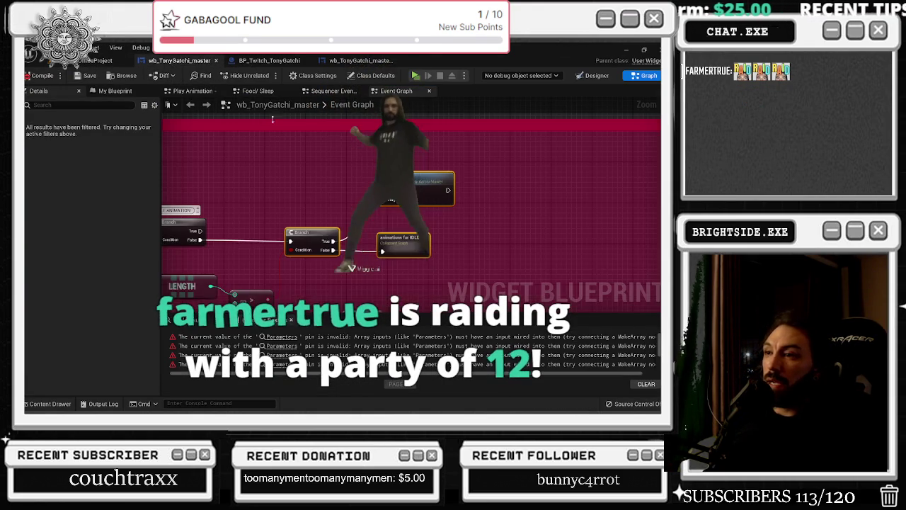
{"action": "left_click", "coordinate": [282, 337]}
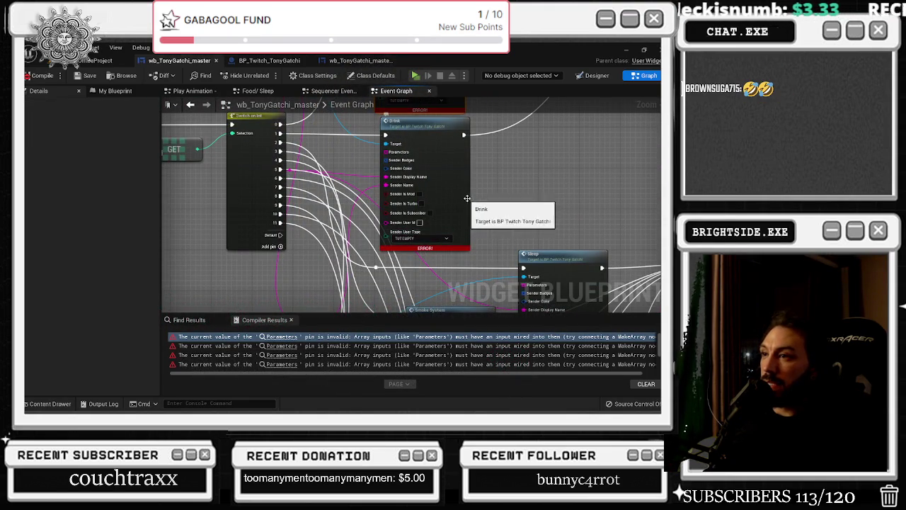
{"action": "left_click_drag", "start_coordinate": [448, 189], "coordinate": [442, 266]}
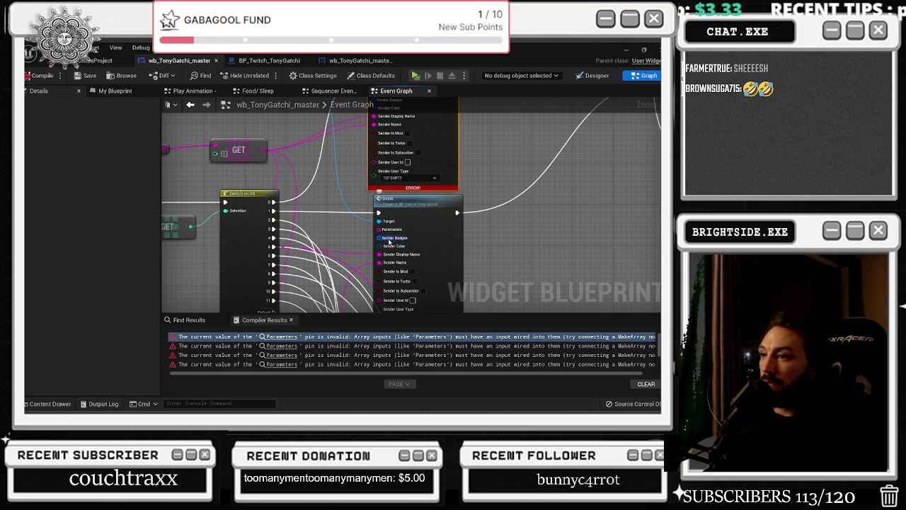
{"action": "double_click", "coordinate": [433, 218]}
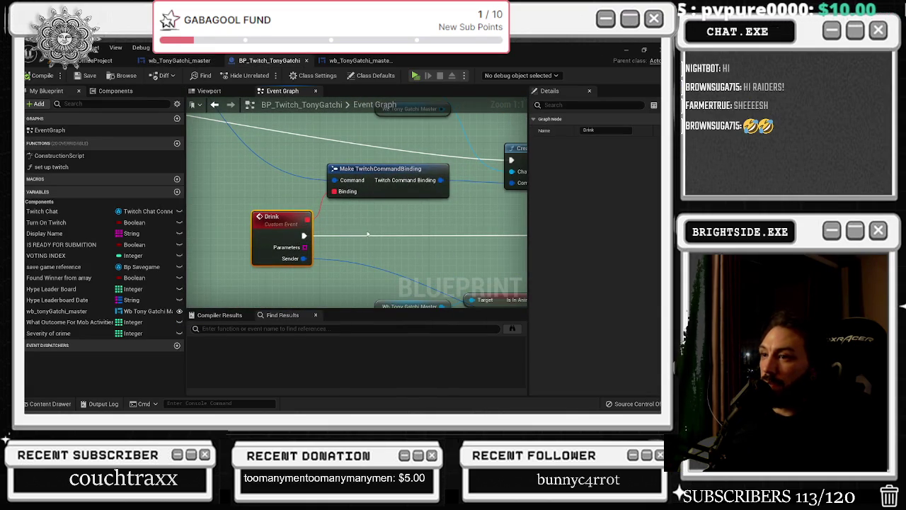
{"action": "left_click", "coordinate": [212, 105]}
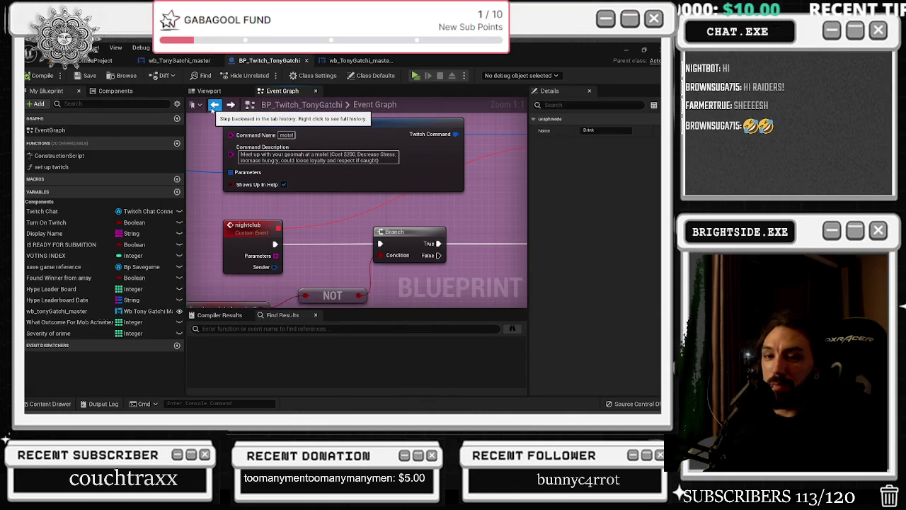
{"action": "left_click", "coordinate": [179, 60]}
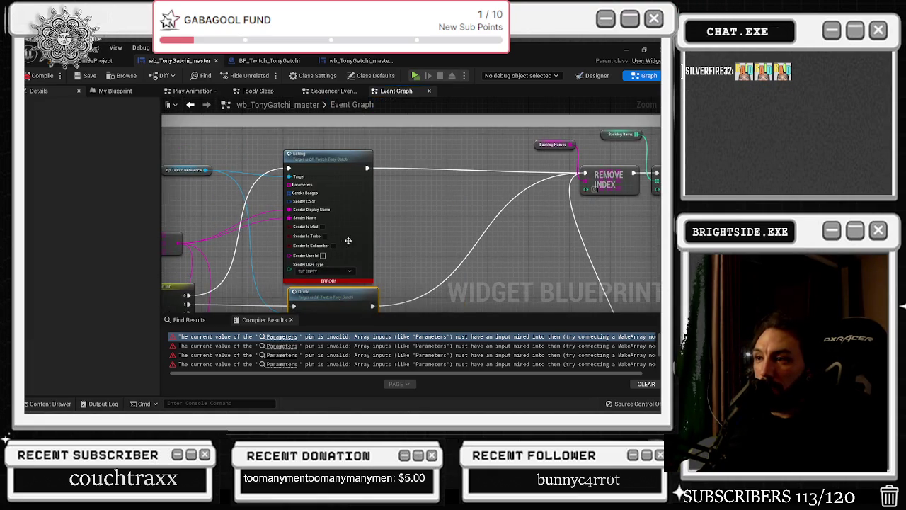
Move the Eating and Drink nodes aside and reposition Backlog Names and REMOVE INDEX.
{"action": "mouse_move", "coordinate": [325, 176]}
{"action": "left_mouse_down"}
{"action": "mouse_move", "coordinate": [369, 180]}
{"action": "mouse_move", "coordinate": [273, 181]}
{"action": "left_mouse_up"}
{"action": "left_click_drag", "start_coordinate": [377, 213], "coordinate": [417, 213]}
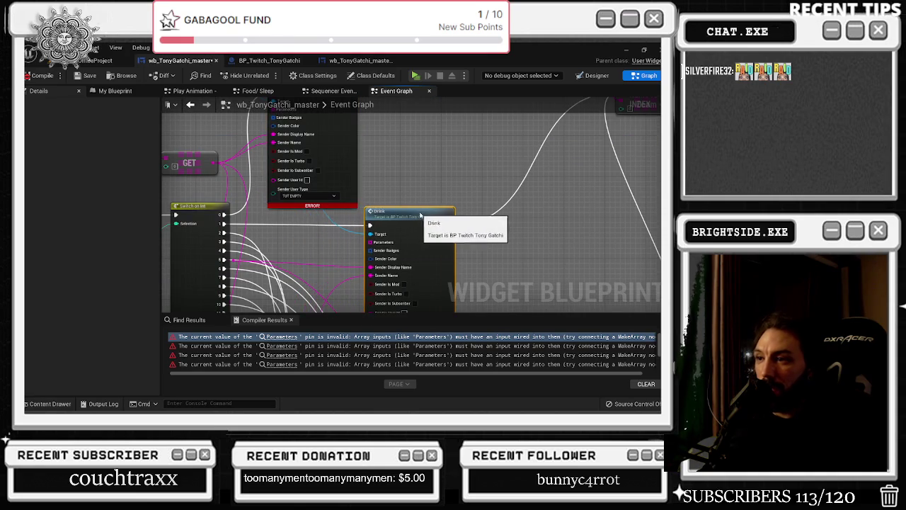
{"action": "mouse_move", "coordinate": [447, 177]}
{"action": "left_mouse_down"}
{"action": "mouse_move", "coordinate": [490, 171]}
{"action": "mouse_move", "coordinate": [482, 158]}
{"action": "left_mouse_up"}
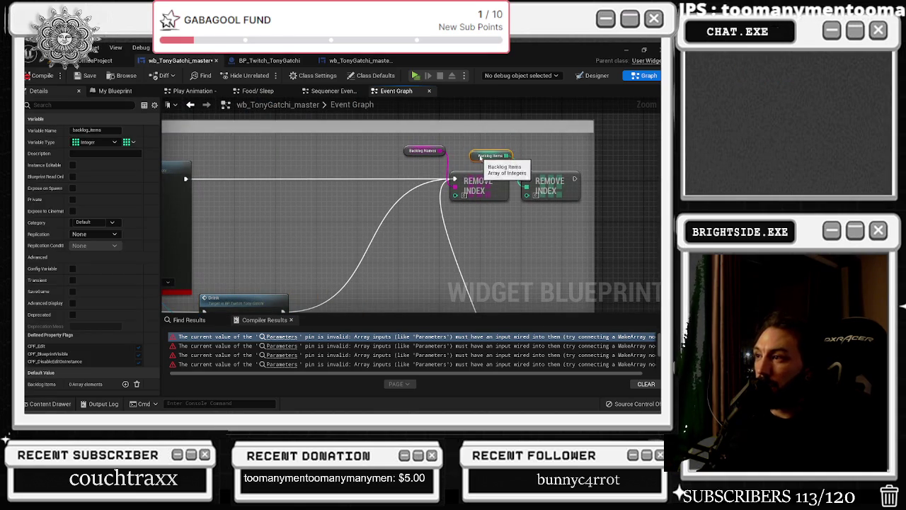
{"action": "left_click_drag", "start_coordinate": [427, 151], "coordinate": [427, 156]}
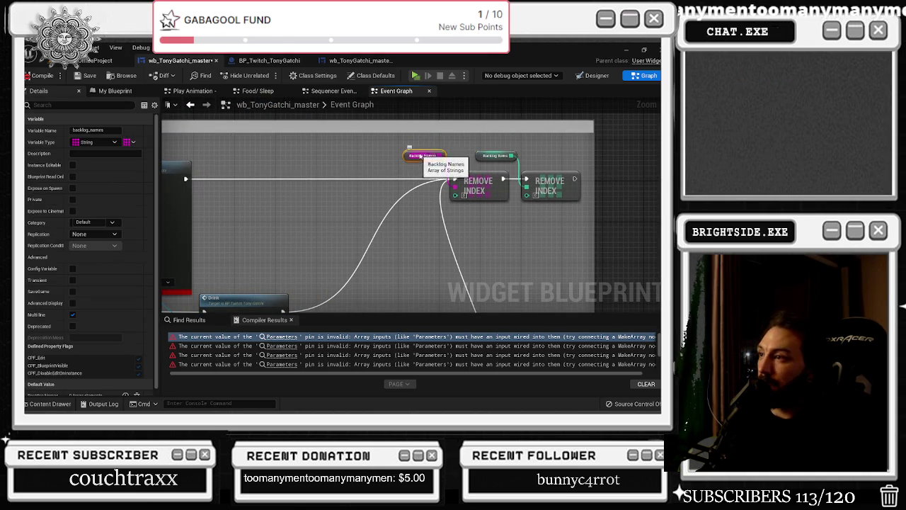
{"action": "left_click_drag", "start_coordinate": [493, 180], "coordinate": [478, 180]}
{"action": "left_click_drag", "start_coordinate": [543, 186], "coordinate": [547, 186]}
{"action": "left_click", "coordinate": [495, 156]}
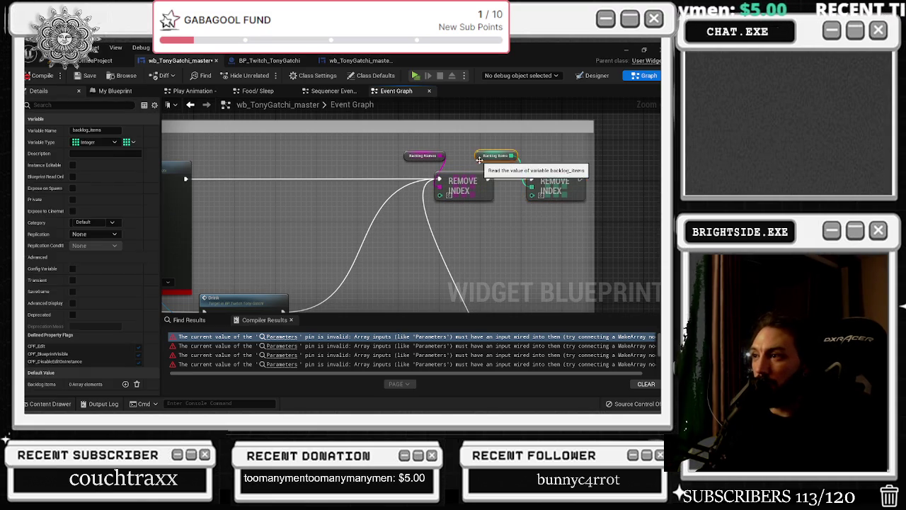
{"action": "left_click_drag", "start_coordinate": [404, 157], "coordinate": [383, 160]}
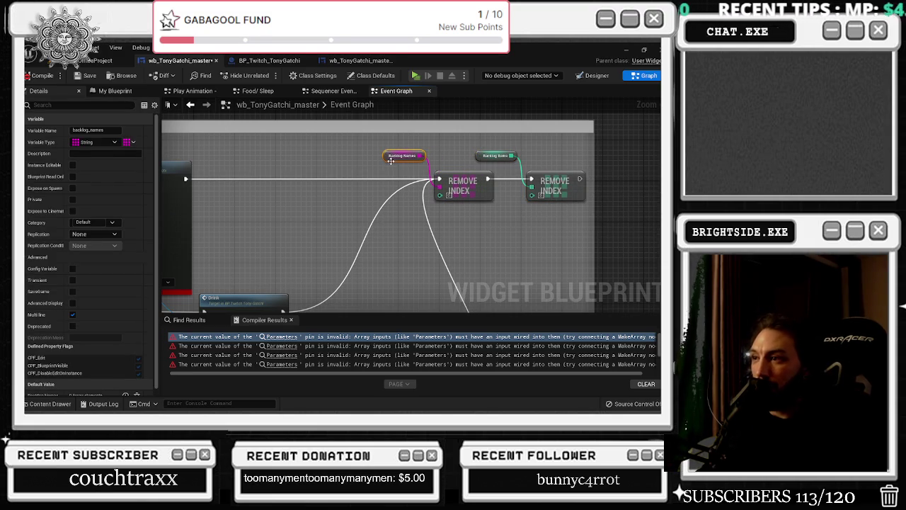
Wire Backlog Names into the Eating node's Parameters input to fix its error.
{"action": "left_click", "coordinate": [281, 336]}
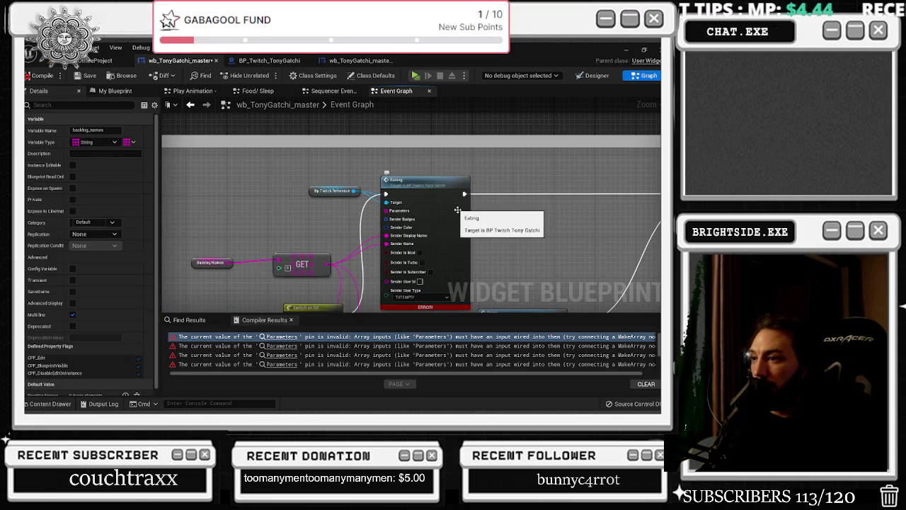
{"action": "left_click_drag", "start_coordinate": [451, 373], "coordinate": [493, 376]}
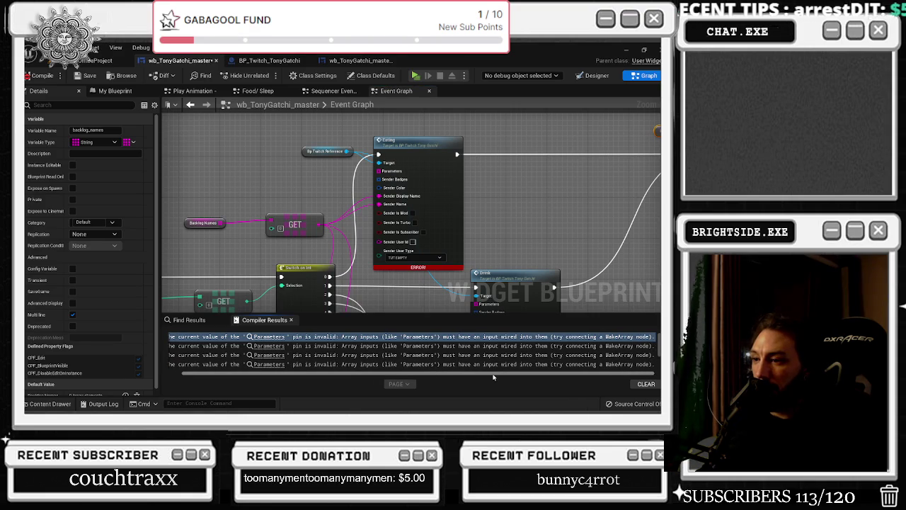
{"action": "left_click_drag", "start_coordinate": [479, 376], "coordinate": [453, 374]}
{"action": "mouse_move", "coordinate": [386, 174]}
{"action": "left_mouse_down"}
{"action": "mouse_move", "coordinate": [332, 180]}
{"action": "mouse_move", "coordinate": [325, 197]}
{"action": "mouse_move", "coordinate": [259, 225]}
{"action": "mouse_move", "coordinate": [221, 226]}
{"action": "left_mouse_up"}
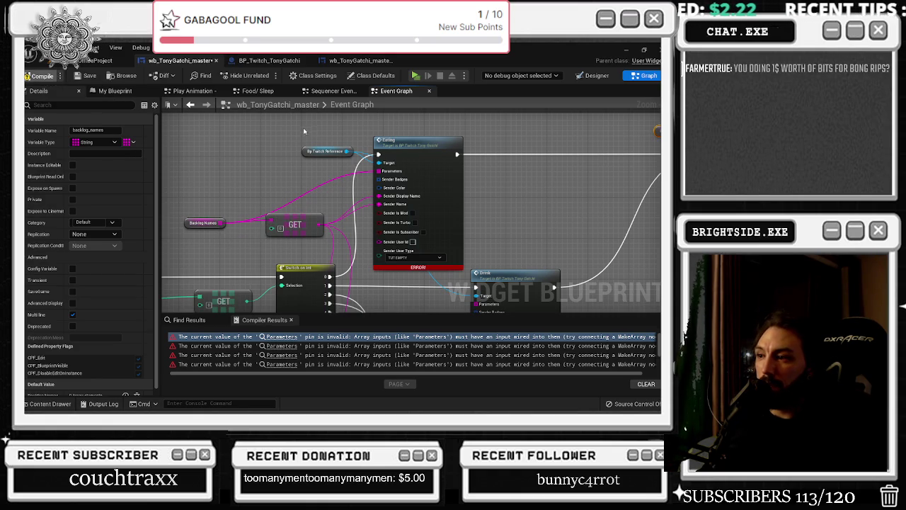
{"action": "left_click_drag", "start_coordinate": [323, 260], "coordinate": [235, 144]}
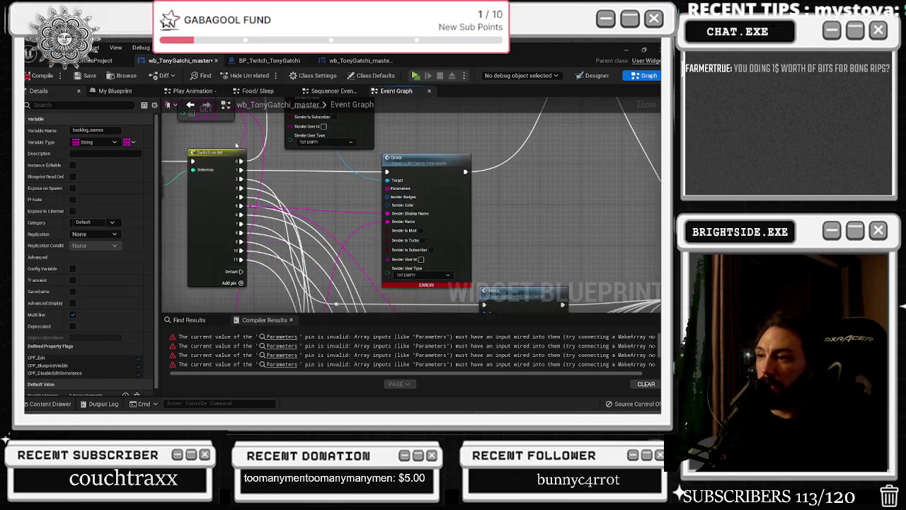
Add Backlog Names getters and wire them into the Drink, Sleep and Smoke System Parameters pins.
{"action": "left_click", "coordinate": [311, 186]}
{"action": "key", "text": "ctrl+z"}
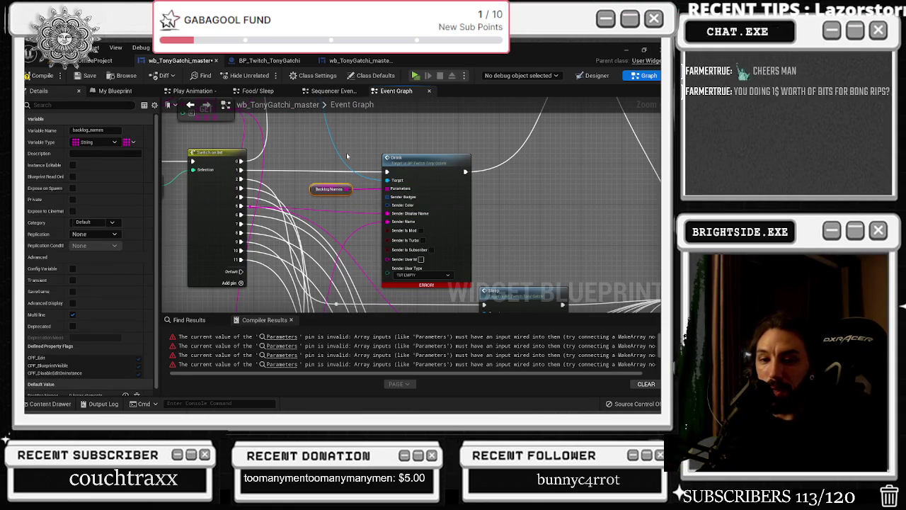
{"action": "mouse_move", "coordinate": [316, 203]}
{"action": "left_mouse_down"}
{"action": "mouse_move", "coordinate": [299, 201]}
{"action": "mouse_move", "coordinate": [364, 213]}
{"action": "mouse_move", "coordinate": [382, 206]}
{"action": "left_mouse_up"}
{"action": "key", "text": "ctrl+v"}
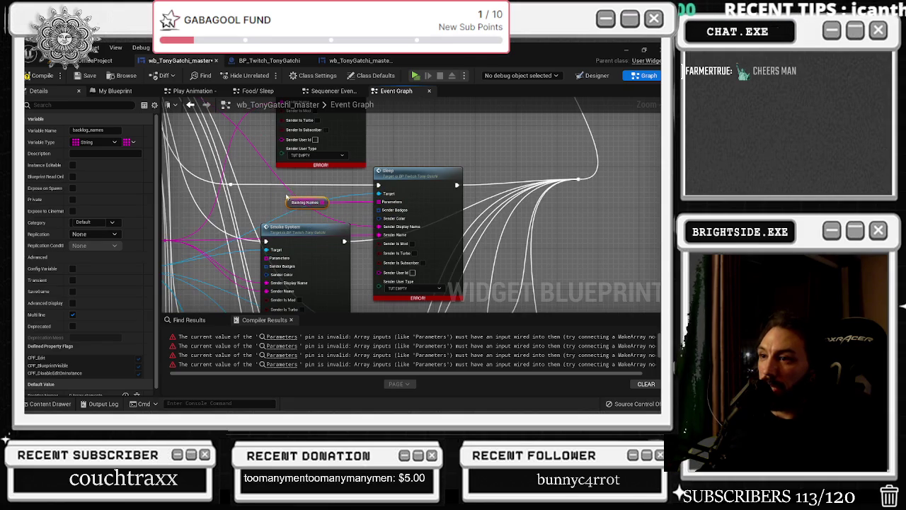
{"action": "left_click", "coordinate": [290, 215]}
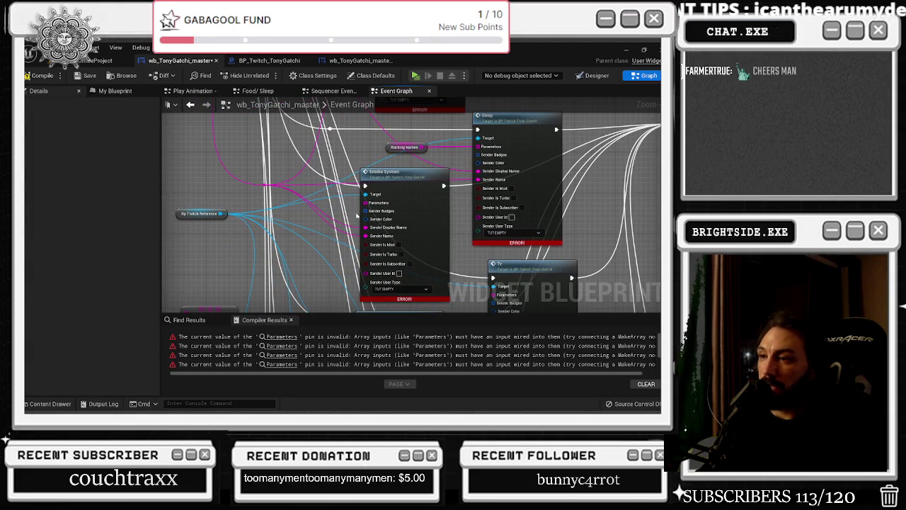
{"action": "key", "text": "ctrl+v"}
{"action": "mouse_move", "coordinate": [336, 213]}
{"action": "left_mouse_down"}
{"action": "mouse_move", "coordinate": [365, 203]}
{"action": "mouse_move", "coordinate": [315, 149]}
{"action": "left_mouse_up"}
Make room beside the Tv node and connect a Backlog Names getter to its Parameters.
{"action": "left_click_drag", "start_coordinate": [389, 235], "coordinate": [431, 235]}
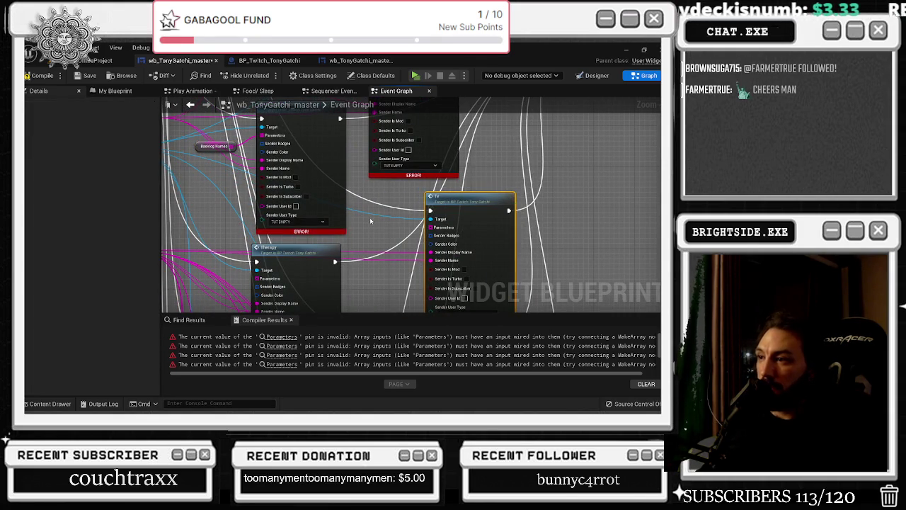
{"action": "key", "text": "ctrl+v"}
{"action": "scroll", "coordinate": [420, 235], "scroll_direction": "up", "scroll_amount": 2}
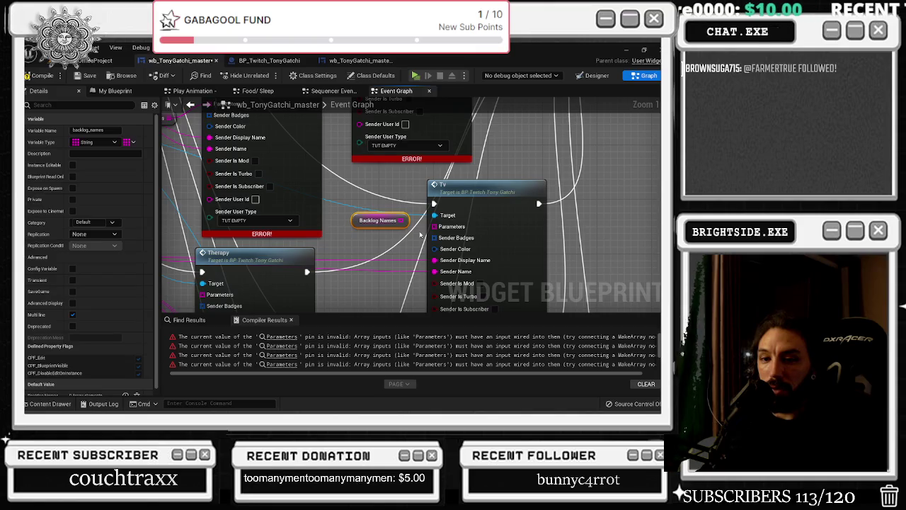
{"action": "left_click_drag", "start_coordinate": [400, 223], "coordinate": [437, 230]}
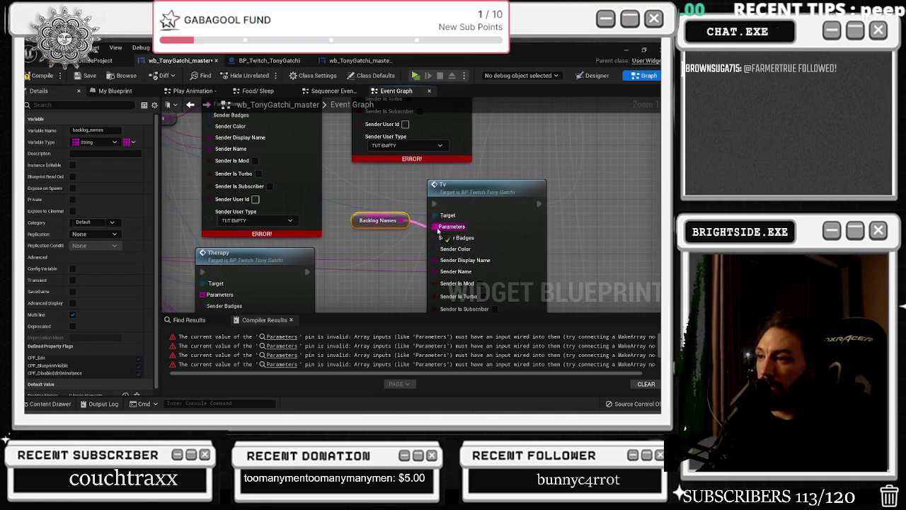
{"action": "scroll", "coordinate": [359, 223], "scroll_direction": "down", "scroll_amount": 1}
{"action": "left_click", "coordinate": [456, 195]}
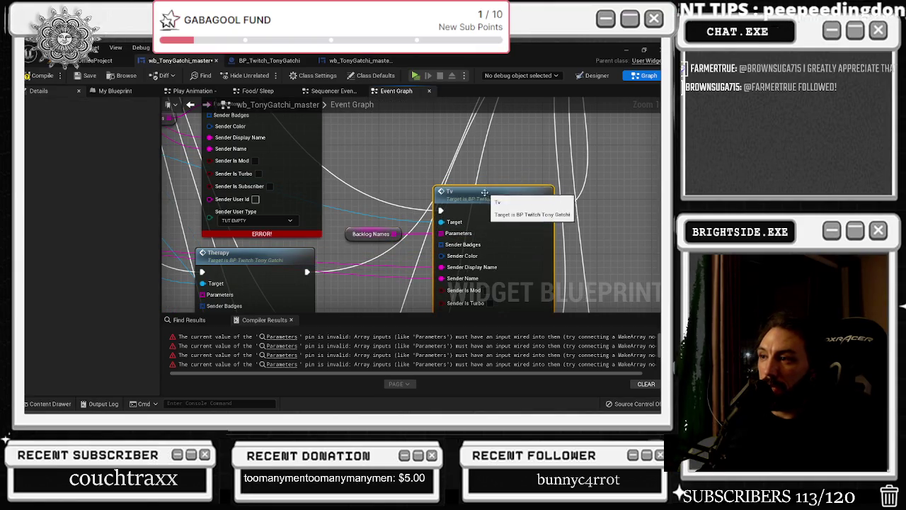
{"action": "left_click", "coordinate": [391, 231]}
Connect a Backlog Names getter to the Therapy node's Parameters input.
{"action": "left_click_drag", "start_coordinate": [390, 236], "coordinate": [306, 203]}
{"action": "left_click", "coordinate": [286, 243]}
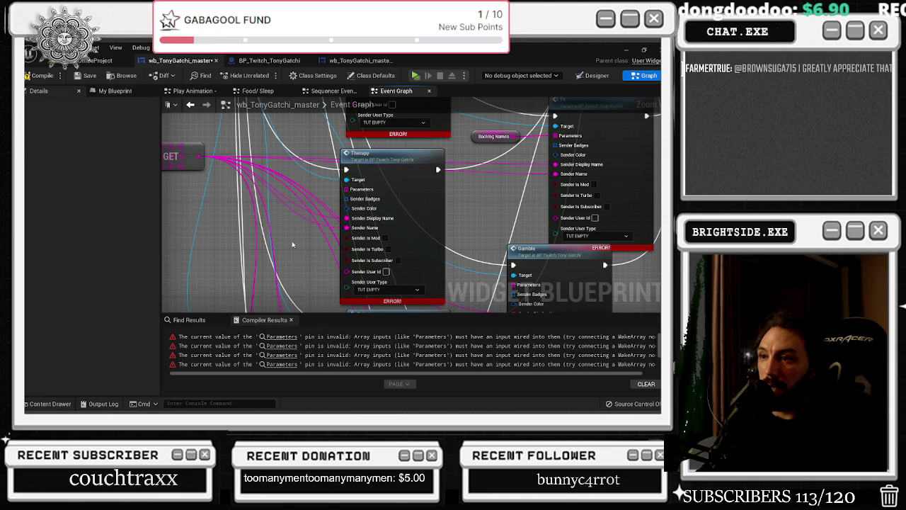
{"action": "key", "text": "ctrl+v"}
{"action": "left_click_drag", "start_coordinate": [339, 249], "coordinate": [347, 191]}
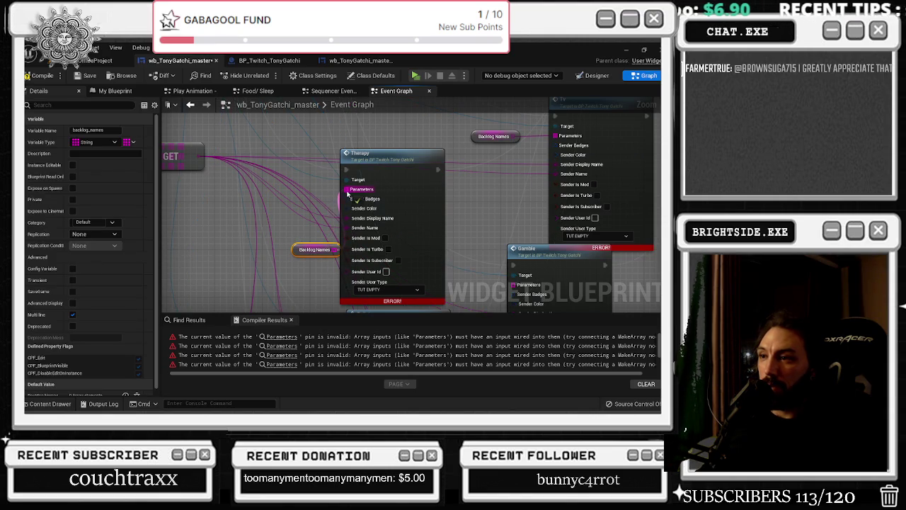
{"action": "left_click_drag", "start_coordinate": [301, 257], "coordinate": [296, 241]}
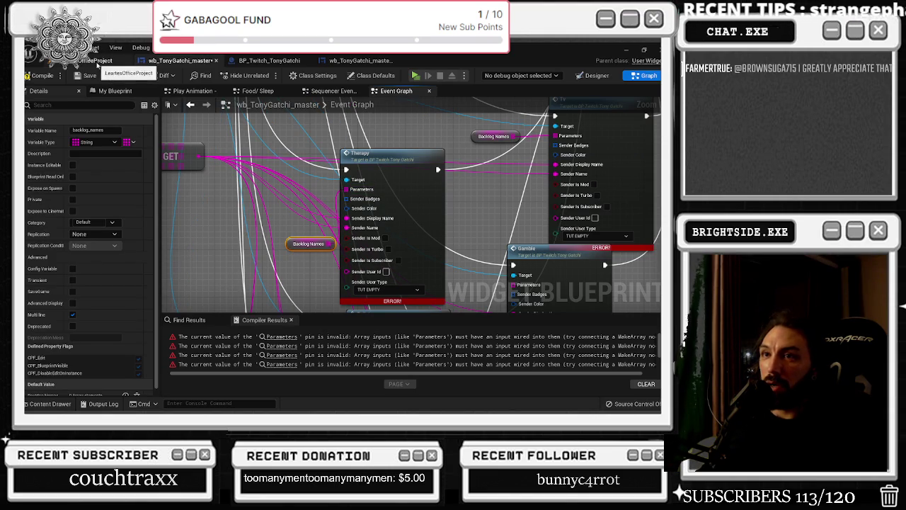
{"action": "left_click", "coordinate": [269, 60]}
{"action": "left_click", "coordinate": [354, 61]}
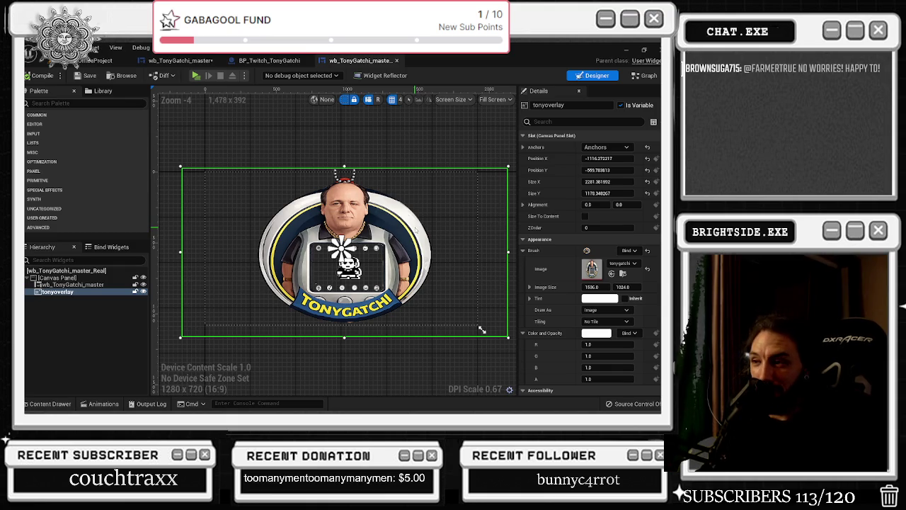
{"action": "scroll", "coordinate": [414, 231], "scroll_direction": "up", "scroll_amount": 4}
{"action": "scroll", "coordinate": [415, 231], "scroll_direction": "down", "scroll_amount": 4}
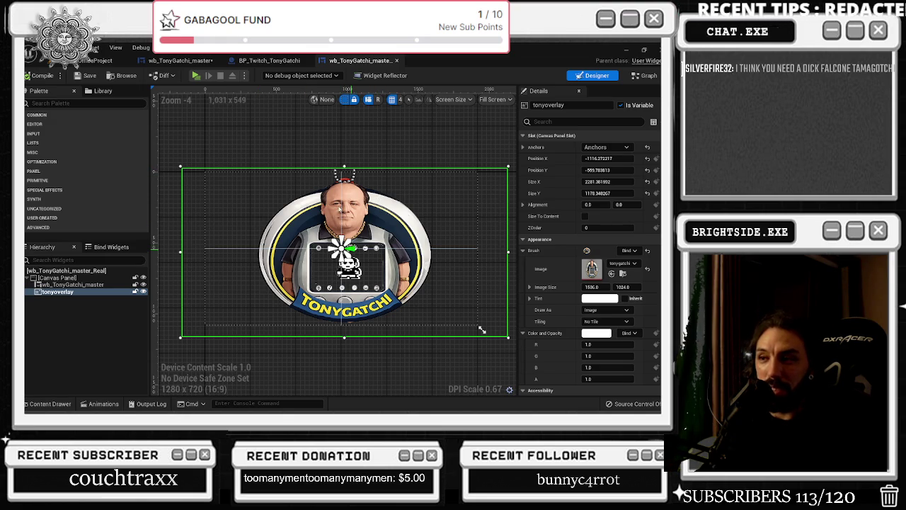
{"action": "left_click", "coordinate": [196, 75]}
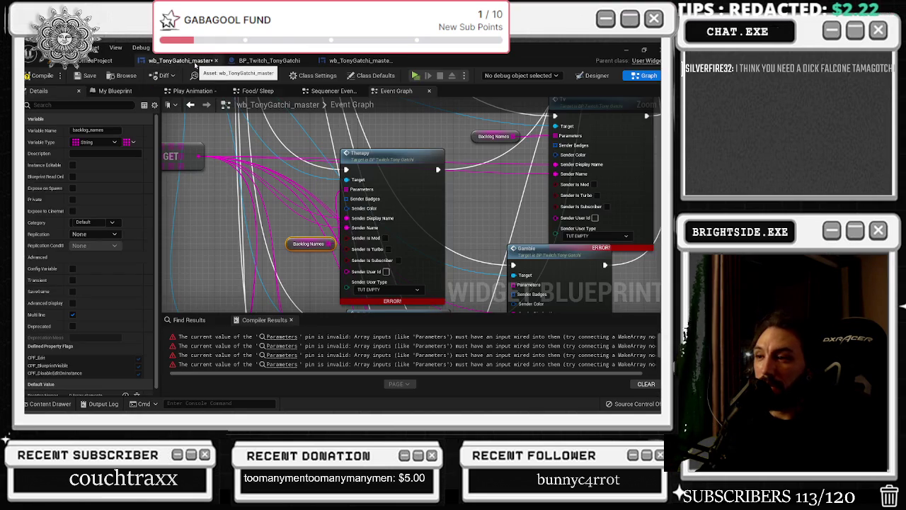
Wire a Backlog Names getter into Gamble's Parameters and place another left of Toilet.
{"action": "left_click_drag", "start_coordinate": [323, 140], "coordinate": [323, 117]}
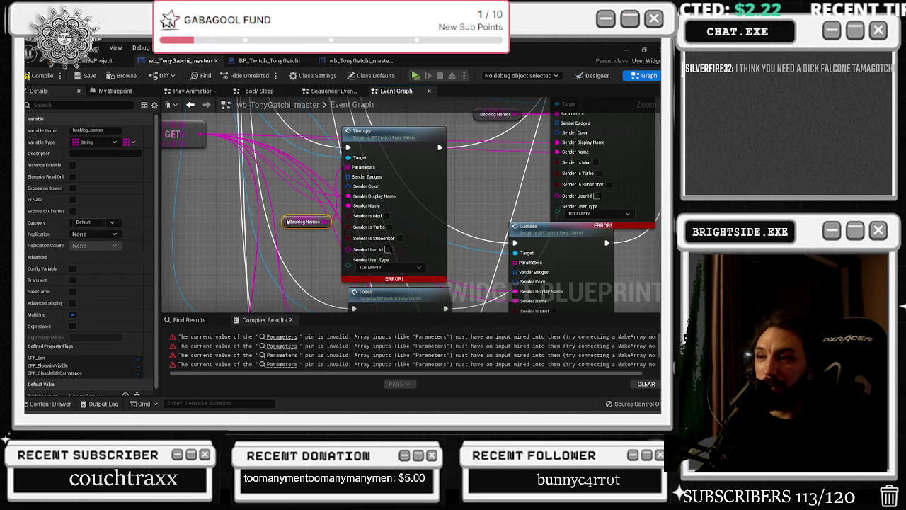
{"action": "left_click_drag", "start_coordinate": [312, 232], "coordinate": [211, 199]}
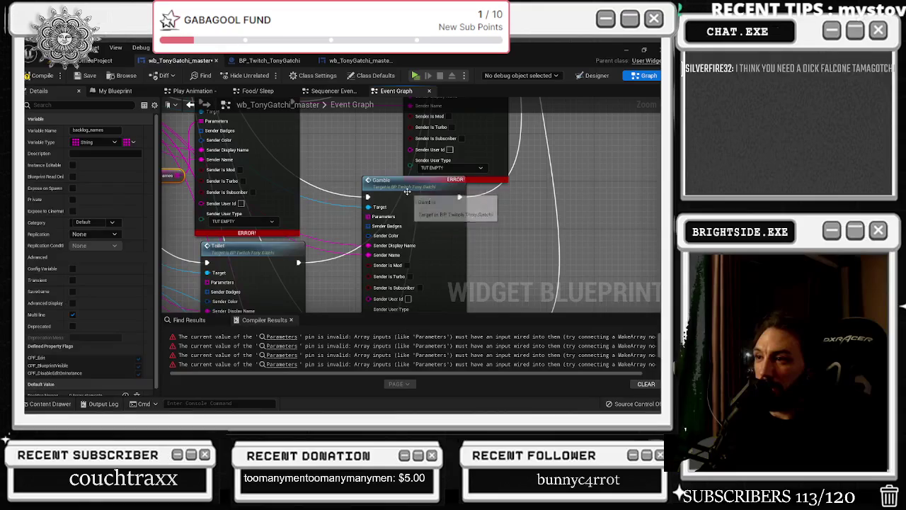
{"action": "left_click", "coordinate": [453, 201]}
{"action": "key", "text": "ctrl+z"}
{"action": "key", "text": "ctrl+z"}
{"action": "key", "text": "ctrl+z"}
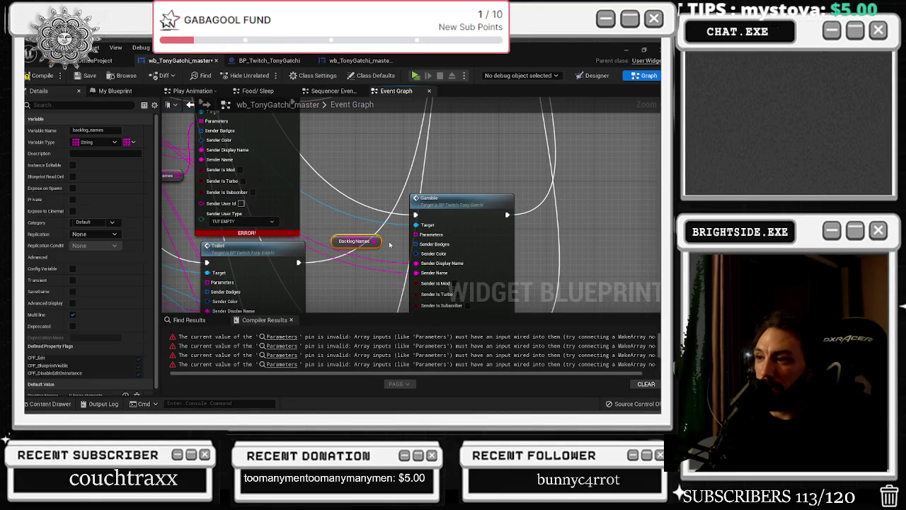
{"action": "left_click_drag", "start_coordinate": [376, 243], "coordinate": [417, 234]}
{"action": "mouse_move", "coordinate": [303, 241]}
{"action": "left_mouse_down"}
{"action": "mouse_move", "coordinate": [423, 164]}
{"action": "mouse_move", "coordinate": [432, 193]}
{"action": "left_mouse_up"}
{"action": "left_click", "coordinate": [265, 248]}
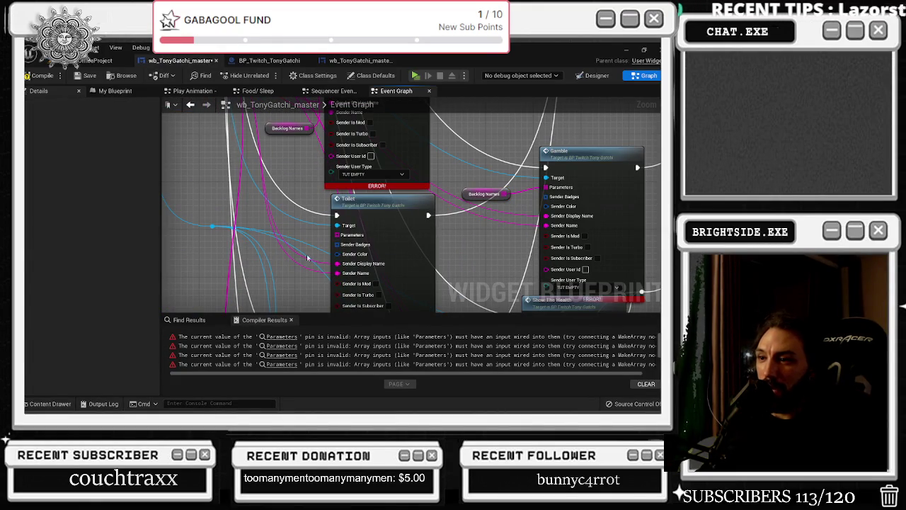
{"action": "key", "text": "ctrl+v"}
{"action": "left_click_drag", "start_coordinate": [315, 263], "coordinate": [272, 253]}
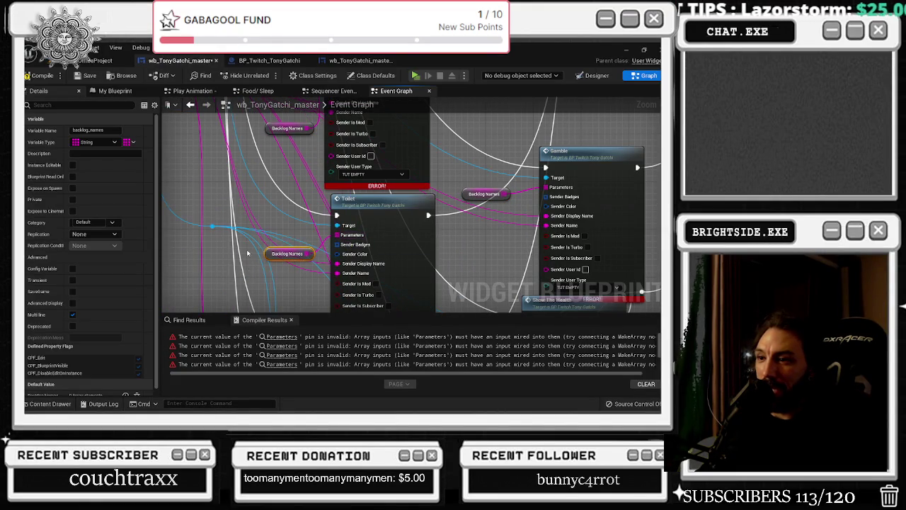
Connect a Backlog Names getter to the Show The Health node's Parameters input.
{"action": "left_click_drag", "start_coordinate": [413, 298], "coordinate": [365, 213]}
{"action": "key", "text": "ctrl+v"}
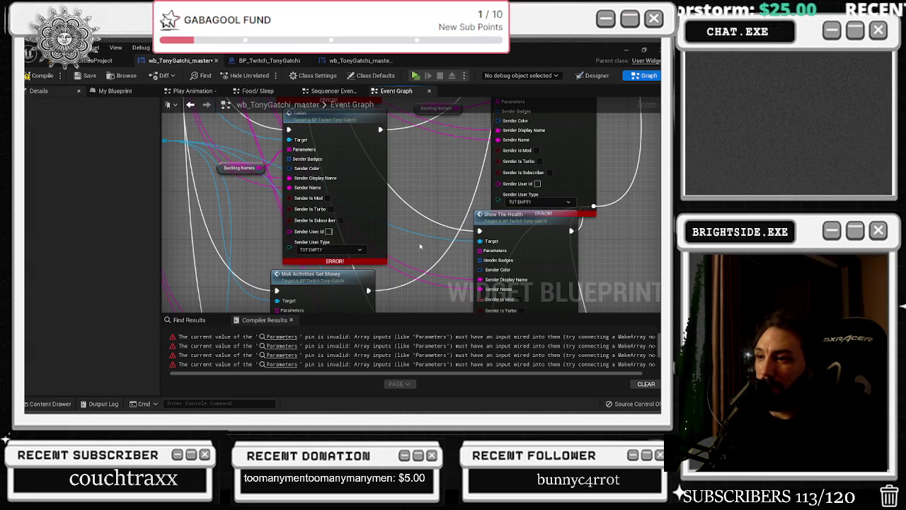
{"action": "left_click_drag", "start_coordinate": [470, 251], "coordinate": [485, 252]}
{"action": "left_click_drag", "start_coordinate": [435, 255], "coordinate": [422, 256]}
{"action": "left_click_drag", "start_coordinate": [314, 293], "coordinate": [423, 255]}
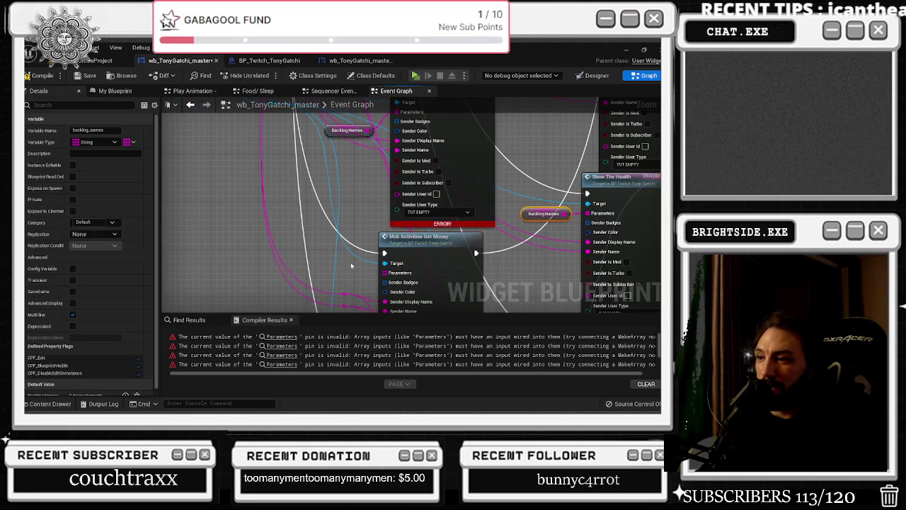
{"action": "left_click", "coordinate": [304, 273]}
Wire Backlog Names into the Mob Activities Get Money, Family and Nightclub Parameters pins.
{"action": "key", "text": "ctrl+v"}
{"action": "scroll", "coordinate": [313, 277], "scroll_direction": "up", "scroll_amount": 1}
{"action": "left_click_drag", "start_coordinate": [342, 279], "coordinate": [379, 285]}
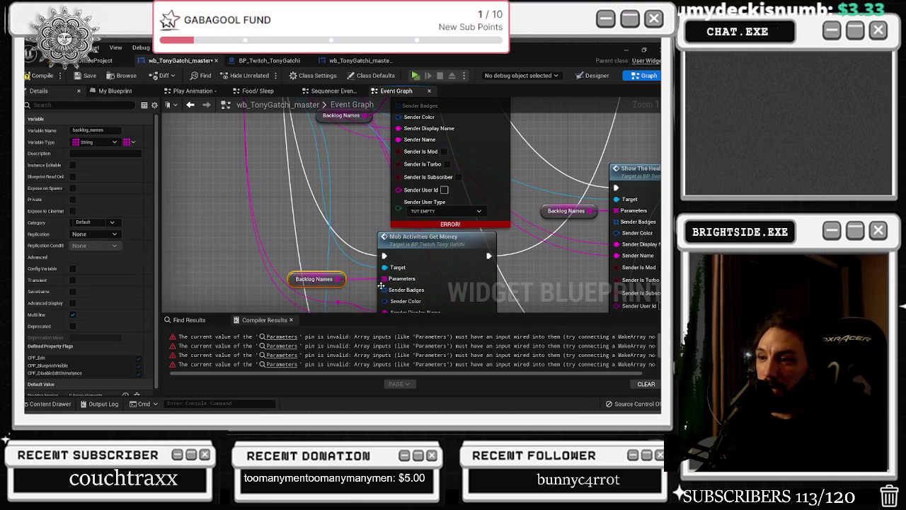
{"action": "scroll", "coordinate": [329, 285], "scroll_direction": "down", "scroll_amount": 4}
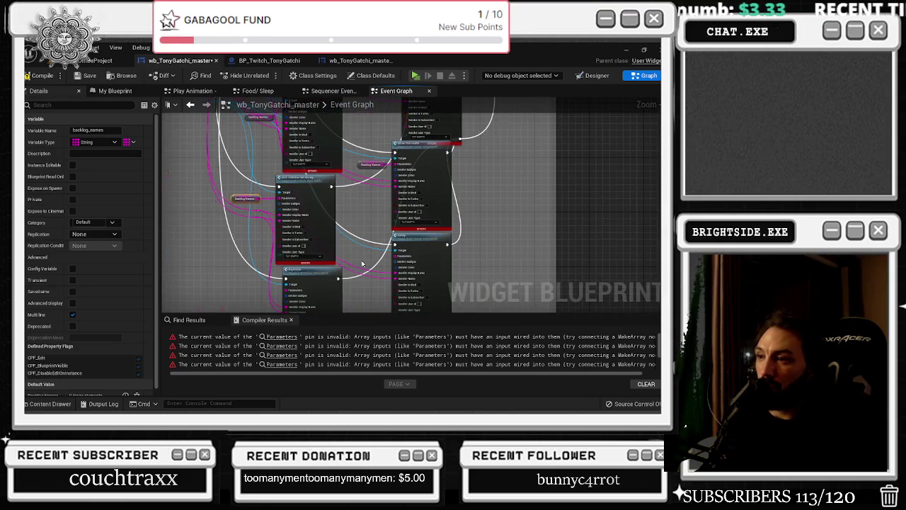
{"action": "scroll", "coordinate": [362, 264], "scroll_direction": "up", "scroll_amount": 4}
{"action": "key", "text": "ctrl+v"}
{"action": "mouse_move", "coordinate": [394, 259]}
{"action": "left_mouse_down"}
{"action": "mouse_move", "coordinate": [424, 253]}
{"action": "mouse_move", "coordinate": [387, 276]}
{"action": "left_mouse_up"}
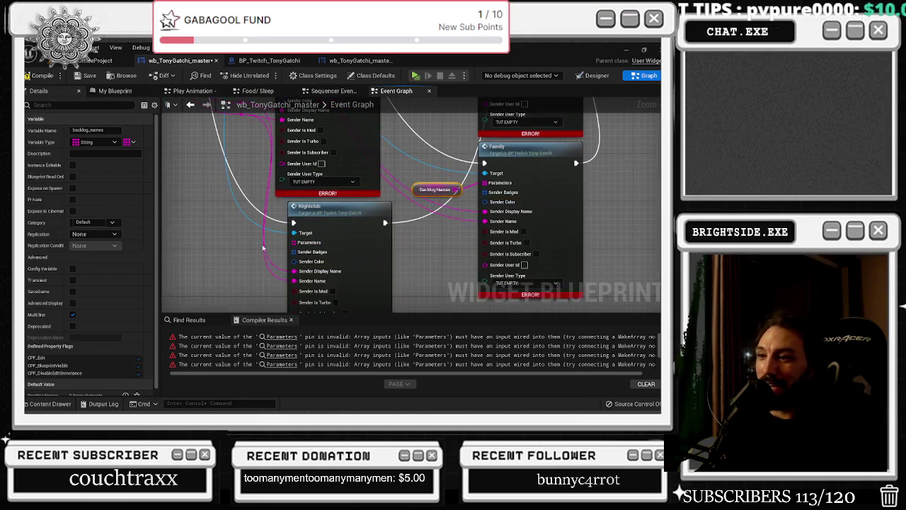
{"action": "key", "text": "ctrl+v"}
{"action": "left_click_drag", "start_coordinate": [264, 250], "coordinate": [290, 243]}
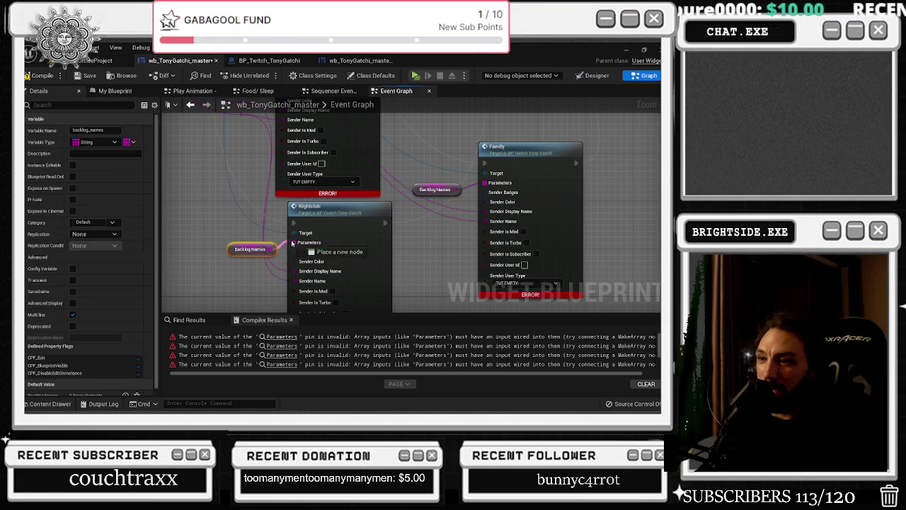
{"action": "scroll", "coordinate": [290, 232], "scroll_direction": "down", "scroll_amount": 3}
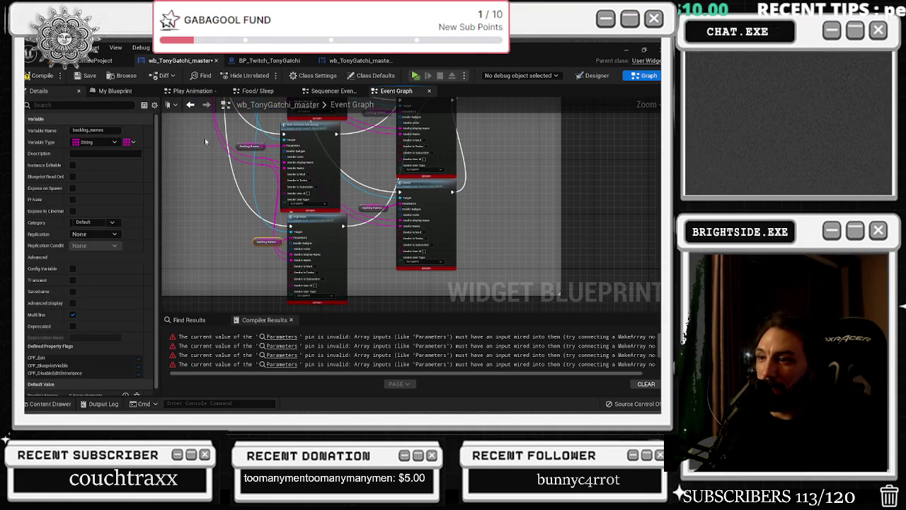
{"action": "left_click", "coordinate": [76, 79]}
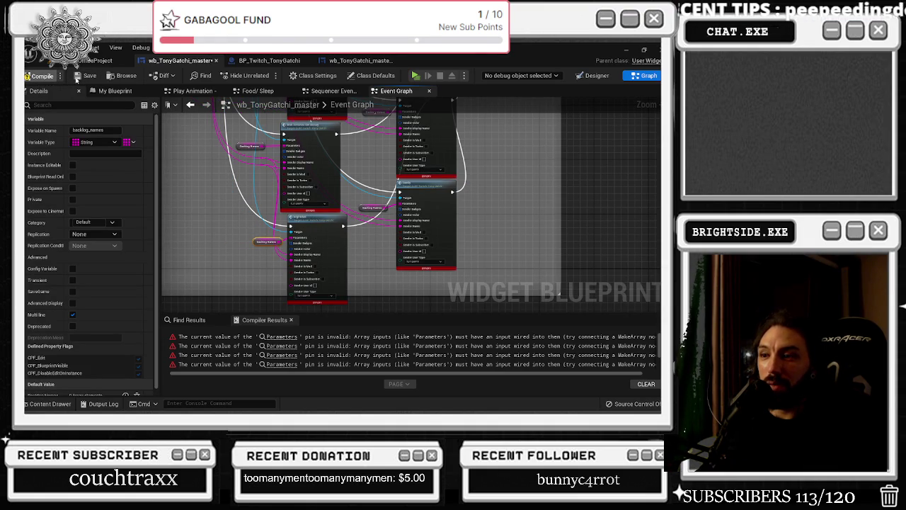
Save the compiled blueprint and reopen the level from File > Recent Levels.
{"action": "left_click", "coordinate": [75, 78]}
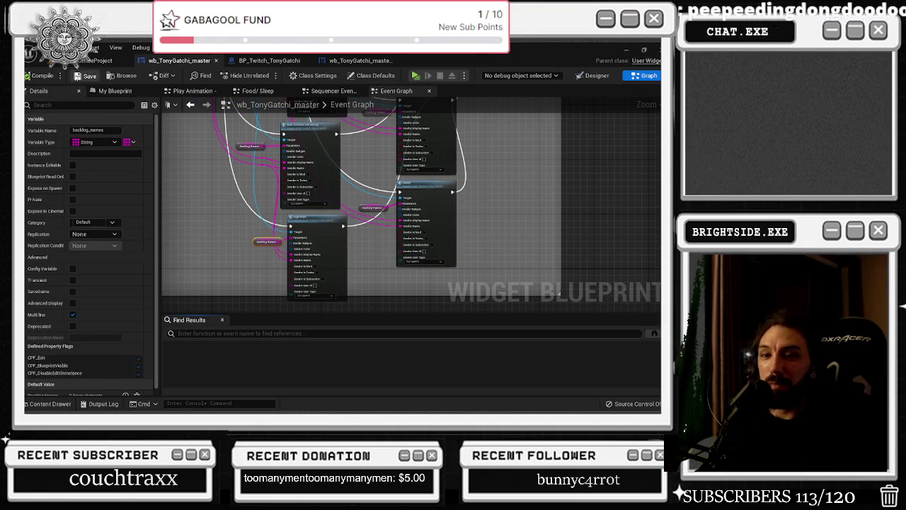
{"action": "left_click", "coordinate": [99, 61]}
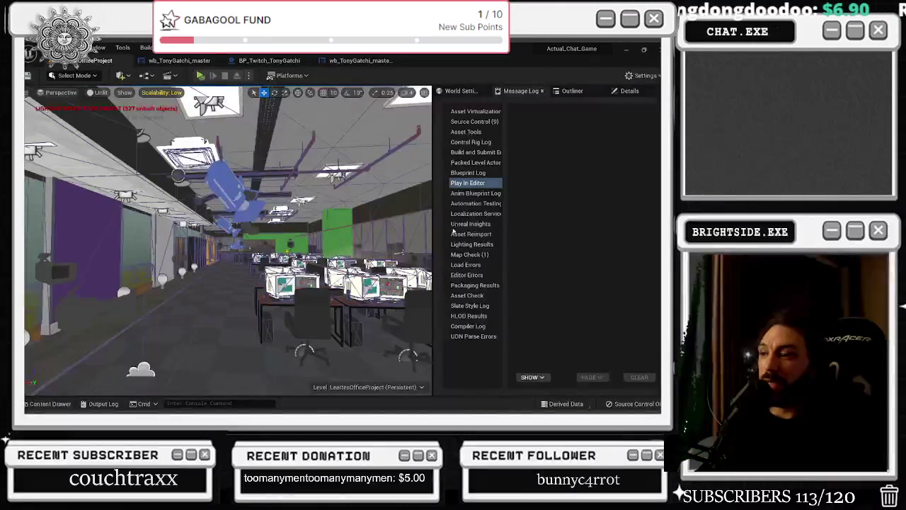
{"action": "left_click", "coordinate": [44, 48]}
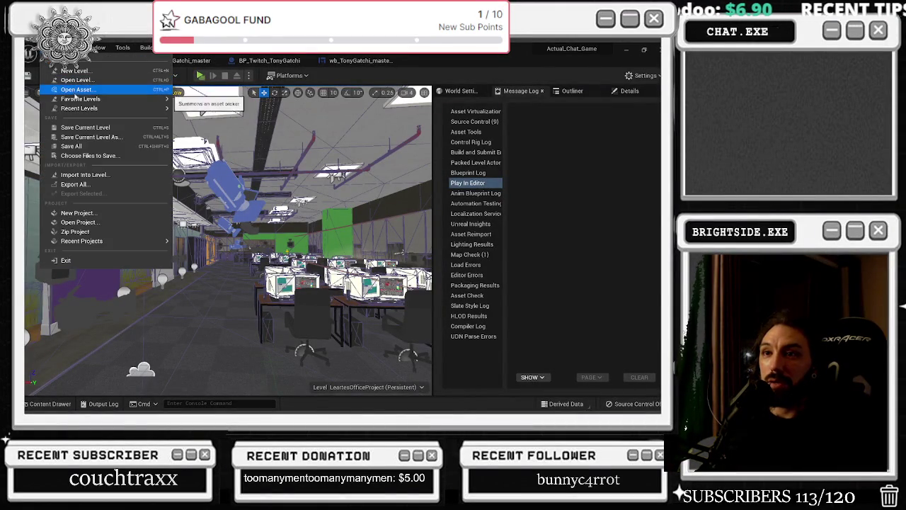
{"action": "mouse_move", "coordinate": [76, 100]}
{"action": "left_click", "coordinate": [251, 112]}
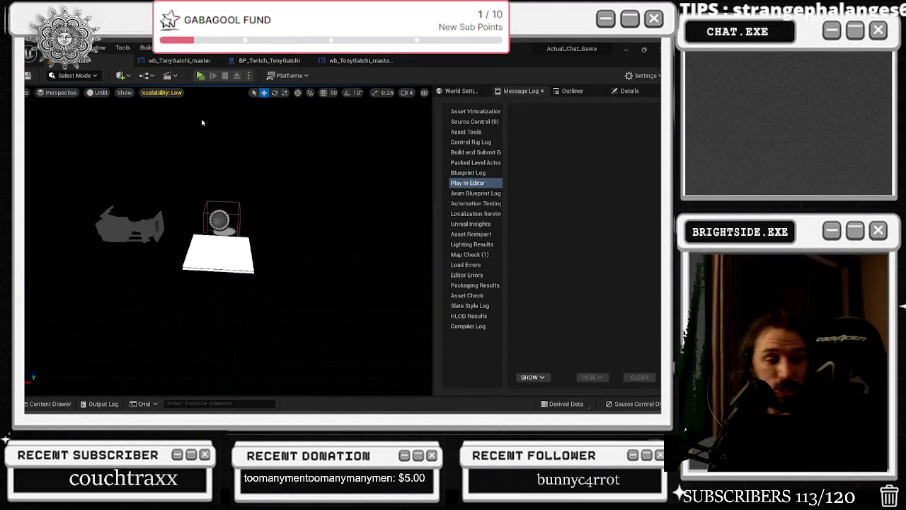
{"action": "left_click", "coordinate": [200, 76]}
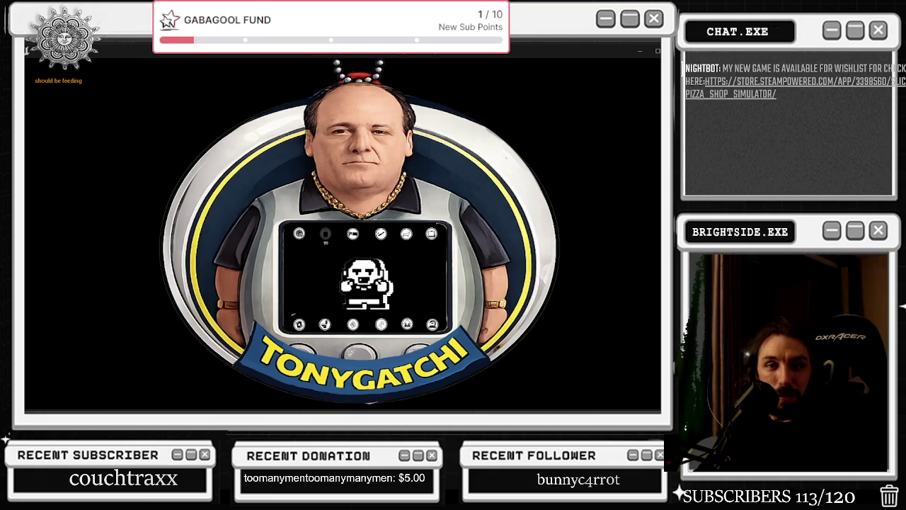
Switch from the running TonyGatchi game to the Steam store page in the browser.
{"action": "key", "text": "alt+Tab"}
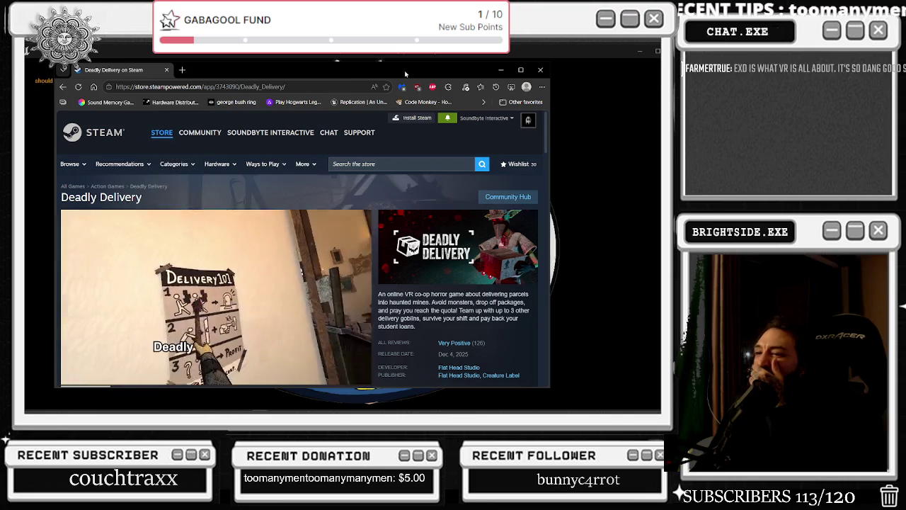
Maximize the browser and scroll through the Deadly Delivery page and back to the top.
{"action": "left_click", "coordinate": [521, 70]}
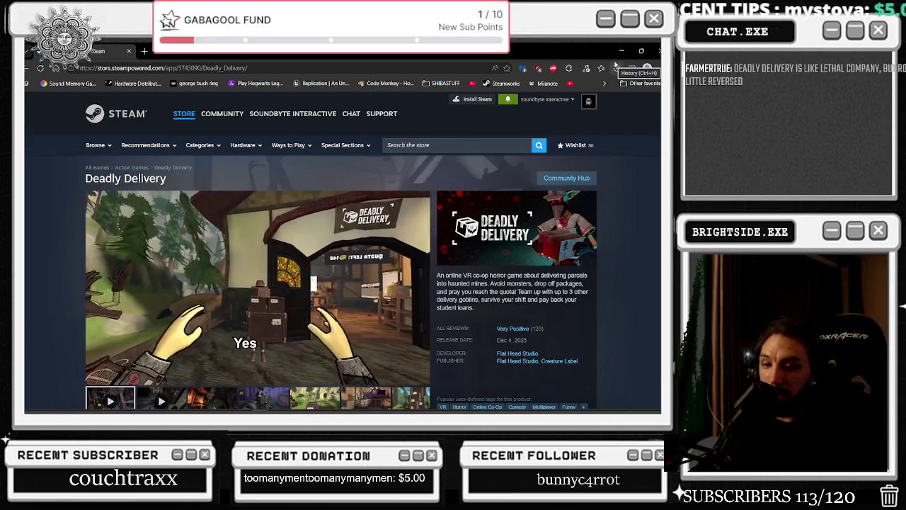
{"action": "scroll", "coordinate": [557, 192], "scroll_direction": "down", "scroll_amount": 1}
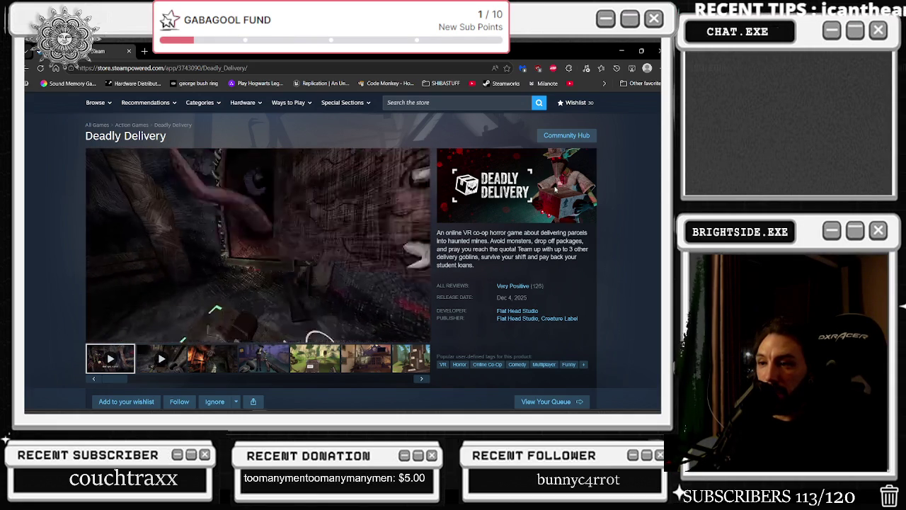
{"action": "scroll", "coordinate": [556, 189], "scroll_direction": "down", "scroll_amount": 2}
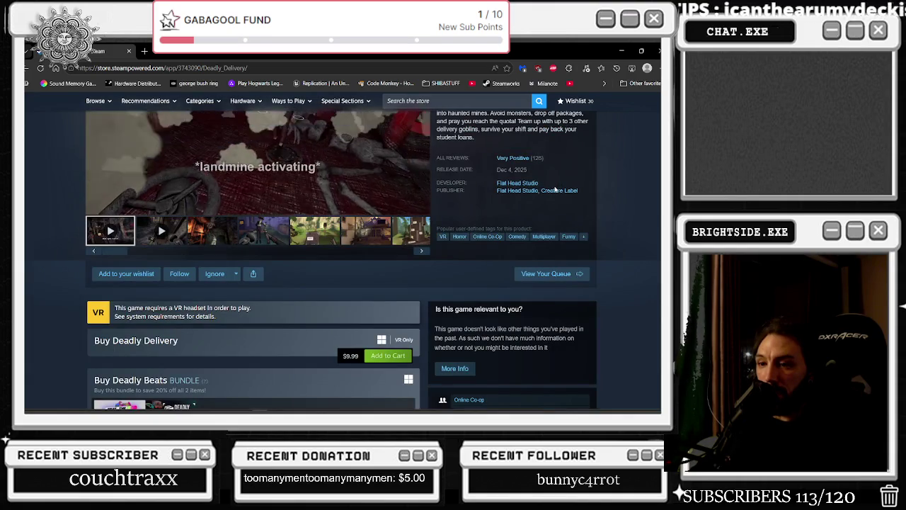
{"action": "scroll", "coordinate": [556, 189], "scroll_direction": "down", "scroll_amount": 1}
{"action": "scroll", "coordinate": [556, 189], "scroll_direction": "down", "scroll_amount": 1}
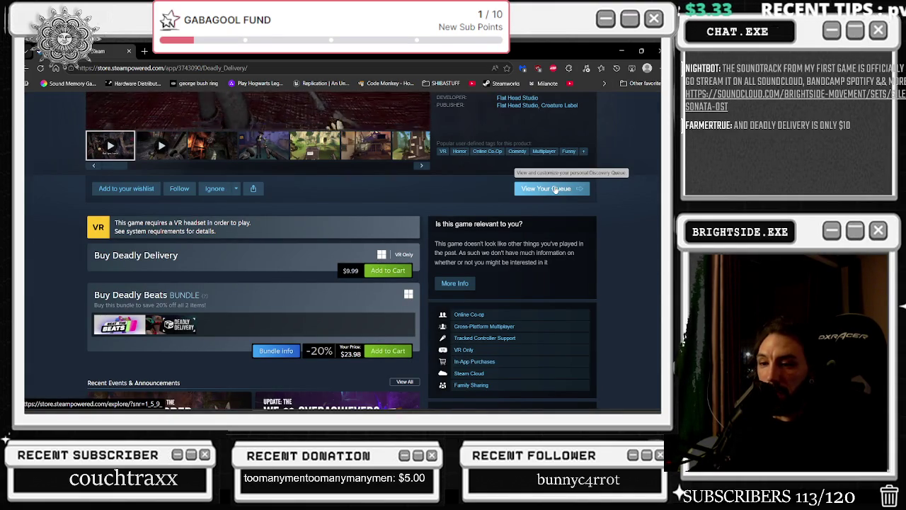
{"action": "scroll", "coordinate": [555, 189], "scroll_direction": "down", "scroll_amount": 5}
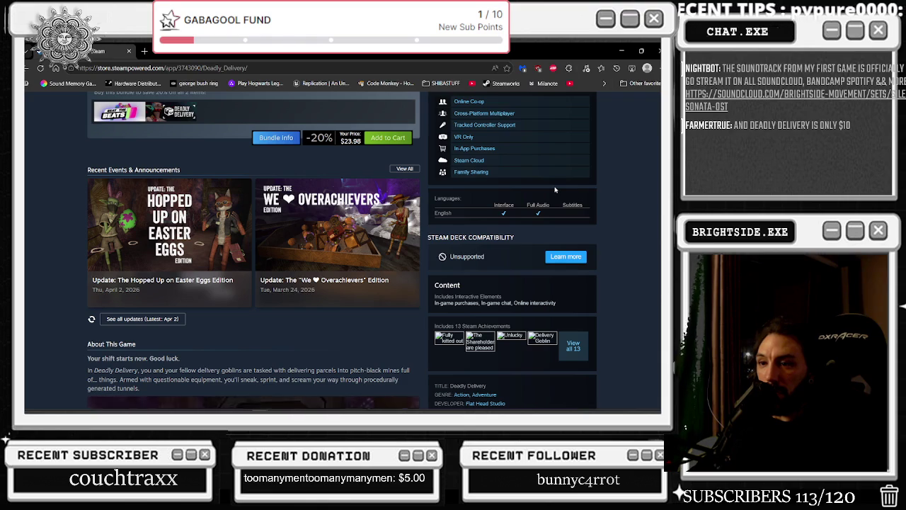
{"action": "scroll", "coordinate": [556, 189], "scroll_direction": "up", "scroll_amount": 10}
{"action": "scroll", "coordinate": [556, 189], "scroll_direction": "up", "scroll_amount": 3}
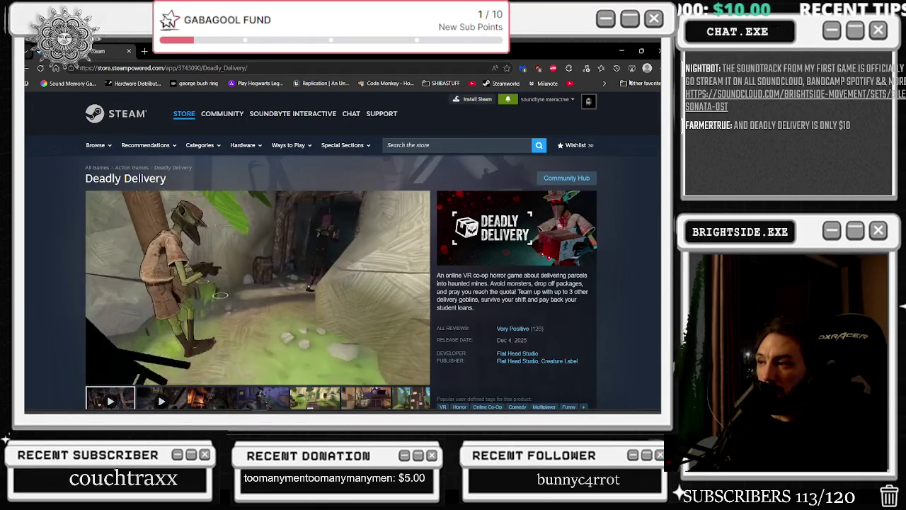
{"action": "left_click", "coordinate": [461, 145]}
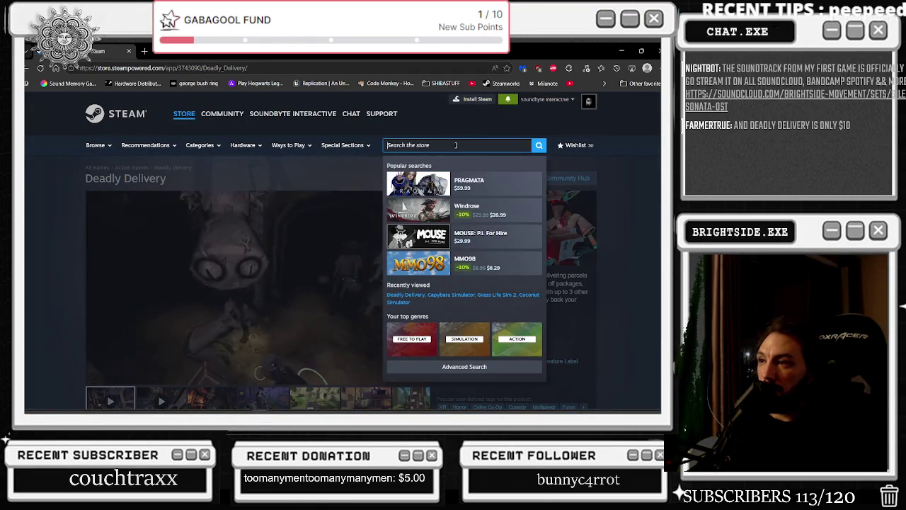
Search the store for 'exd', open EXD - Extra Dimensional, and pause its trailer.
{"action": "type", "text": "exc"}
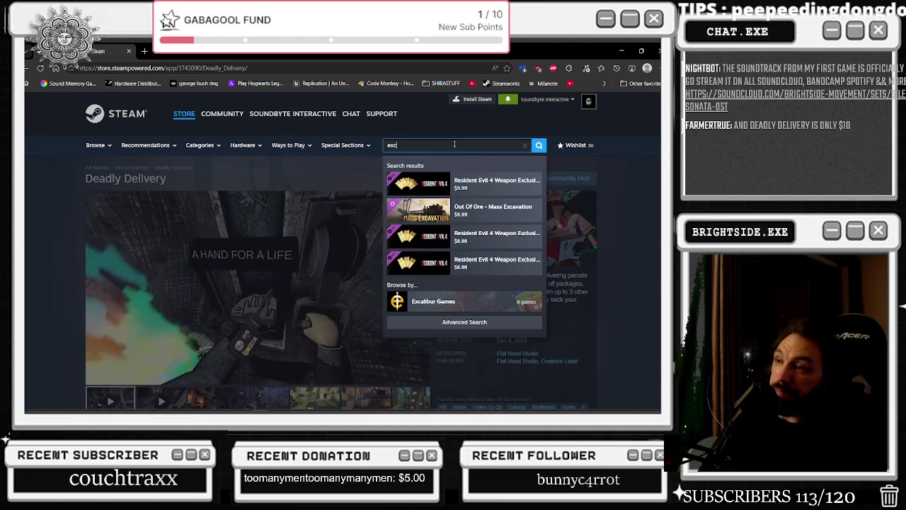
{"action": "key", "text": "BackSpace"}
{"action": "type", "text": "d"}
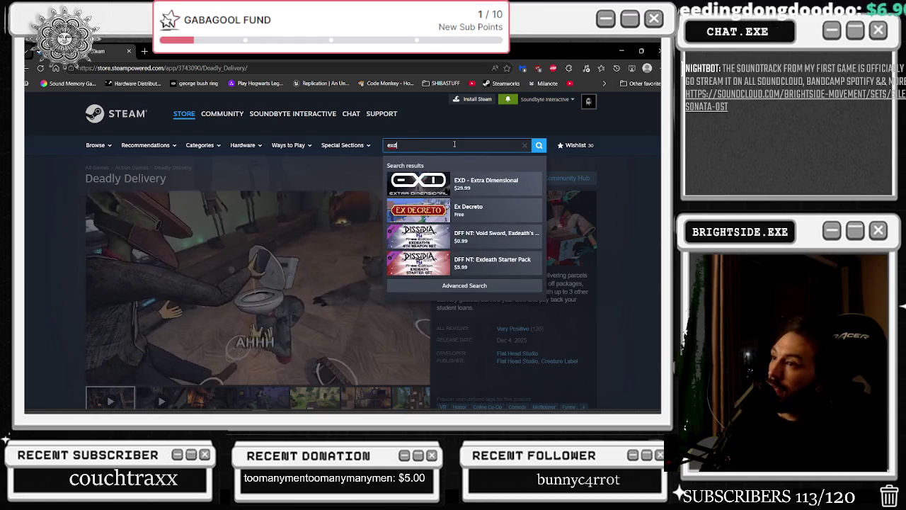
{"action": "left_click", "coordinate": [474, 185]}
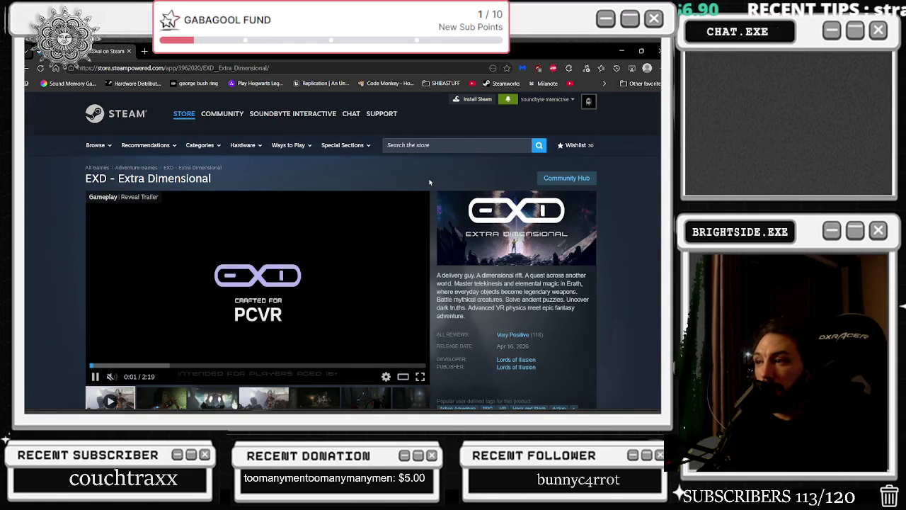
{"action": "scroll", "coordinate": [428, 182], "scroll_direction": "down", "scroll_amount": 3}
{"action": "scroll", "coordinate": [422, 187], "scroll_direction": "down", "scroll_amount": 1}
{"action": "scroll", "coordinate": [421, 186], "scroll_direction": "up", "scroll_amount": 3}
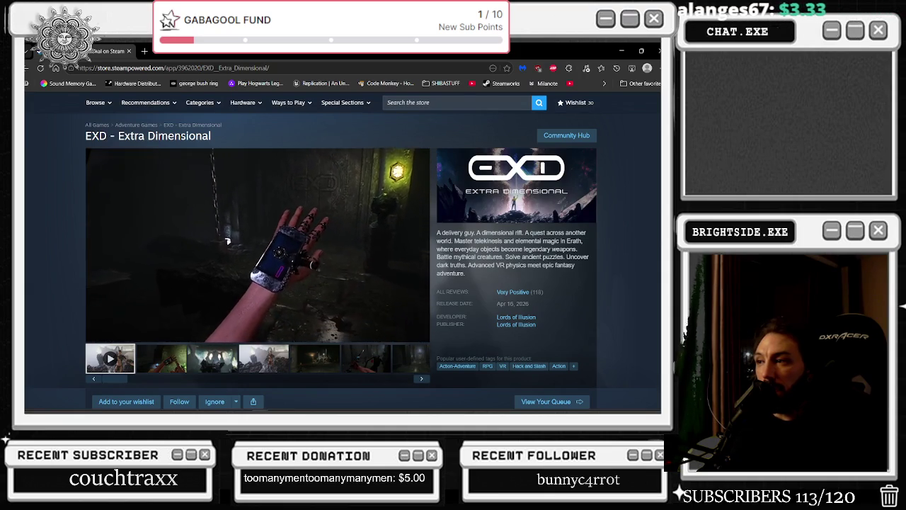
{"action": "left_click", "coordinate": [381, 236]}
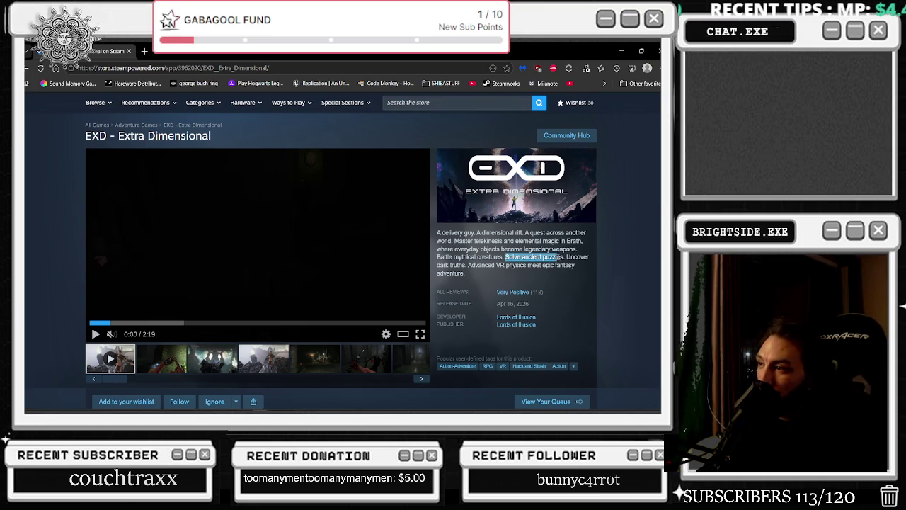
Highlight sentences in the game description and browse screenshots two through six.
{"action": "left_click_drag", "start_coordinate": [569, 259], "coordinate": [523, 287]}
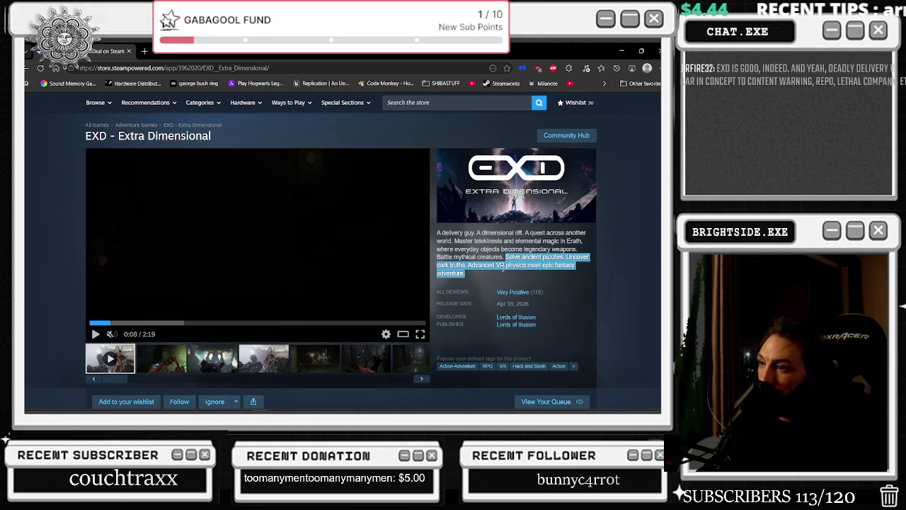
{"action": "left_click", "coordinate": [503, 266]}
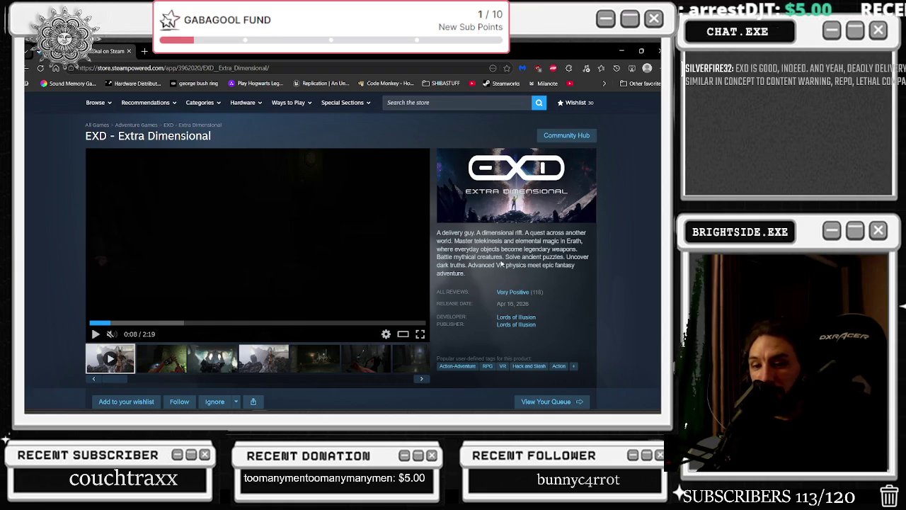
{"action": "left_click_drag", "start_coordinate": [501, 264], "coordinate": [505, 257]}
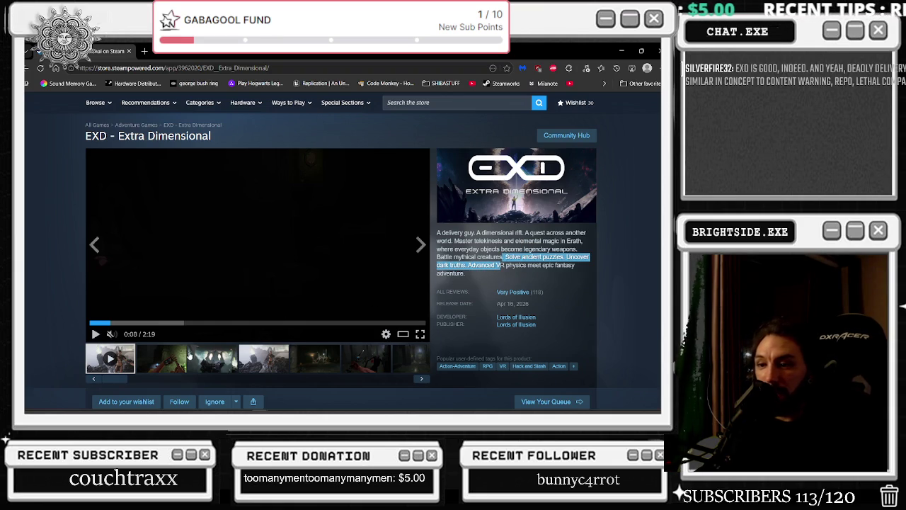
{"action": "left_click", "coordinate": [161, 358]}
{"action": "left_click", "coordinate": [218, 354]}
{"action": "left_click", "coordinate": [255, 359]}
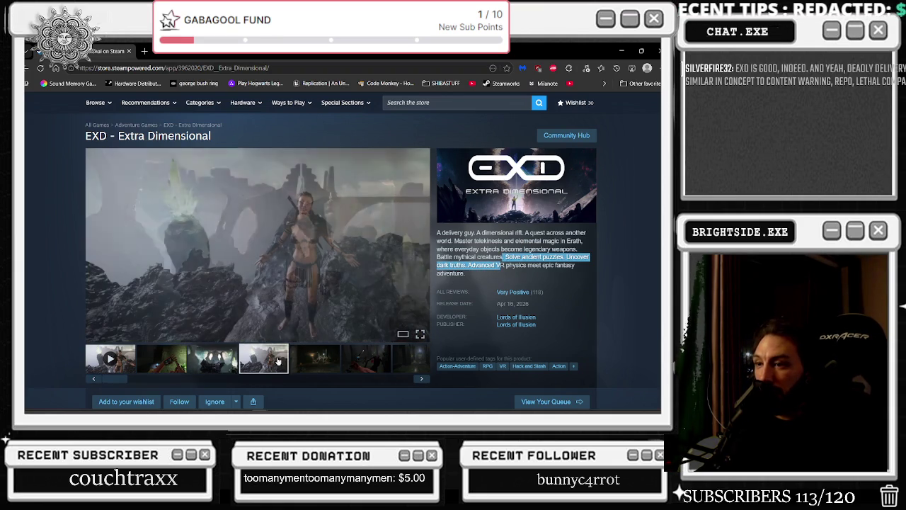
{"action": "left_click", "coordinate": [304, 362]}
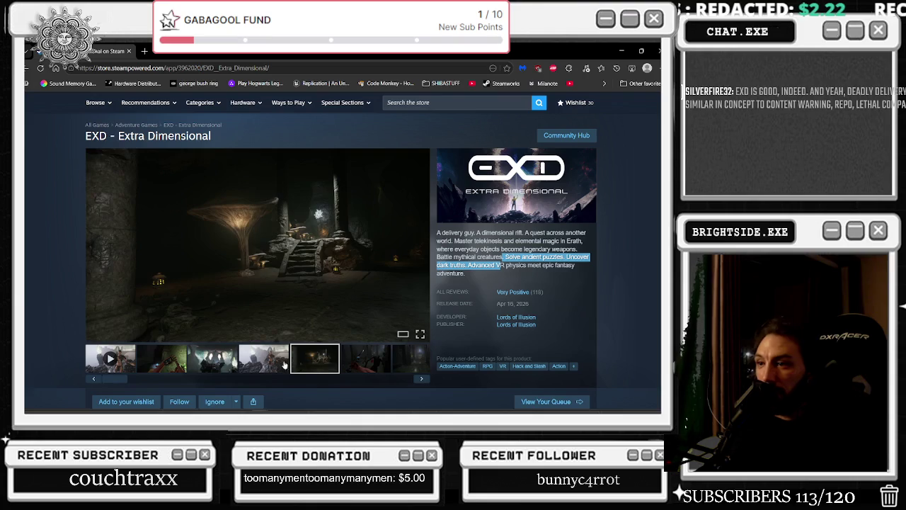
{"action": "left_click", "coordinate": [286, 361]}
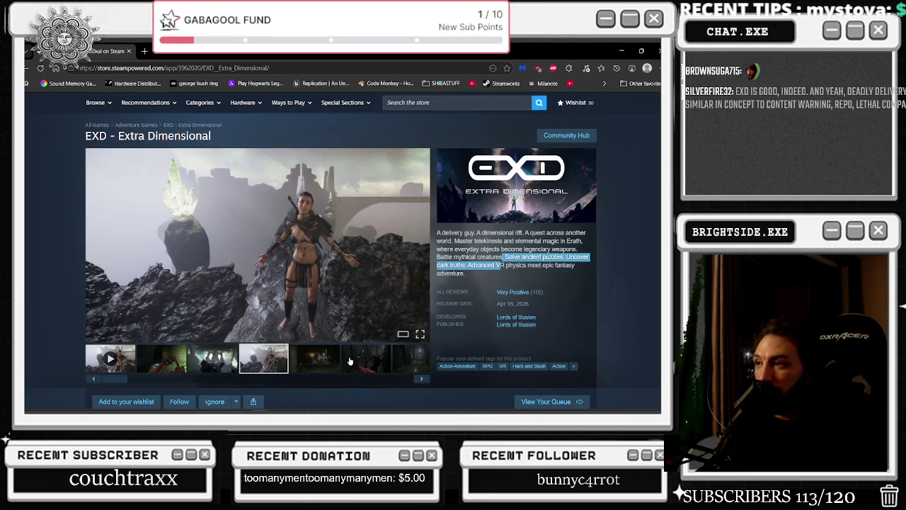
{"action": "left_click", "coordinate": [350, 361]}
Return to the trailer, skip to 0:13, resume playback and play it full screen.
{"action": "left_click", "coordinate": [123, 362]}
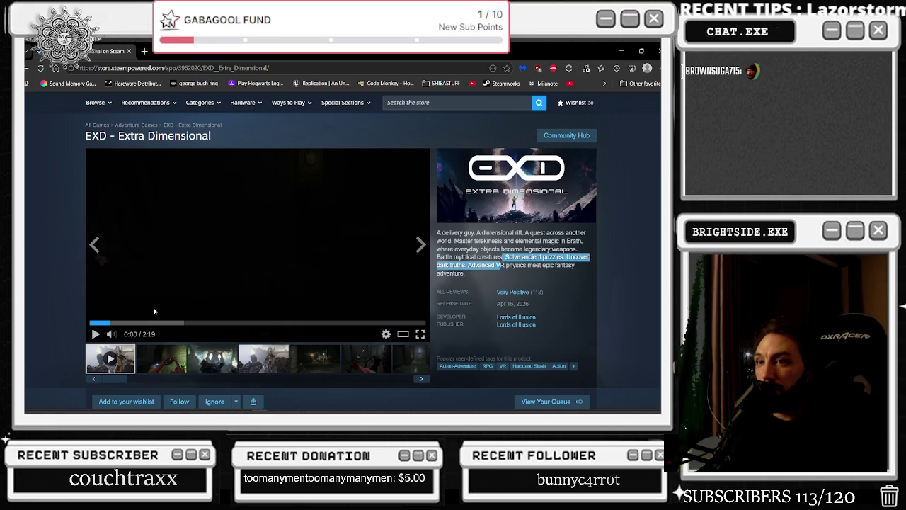
{"action": "left_click", "coordinate": [129, 323]}
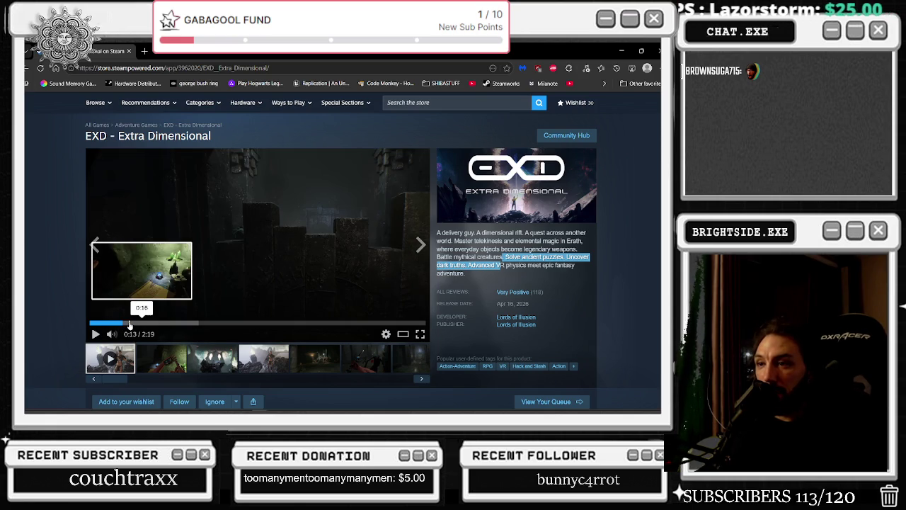
{"action": "left_click", "coordinate": [96, 333]}
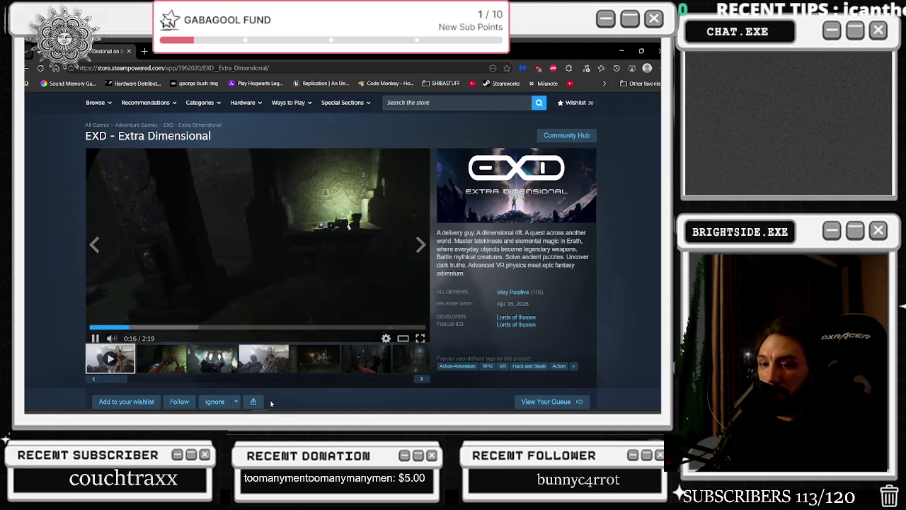
{"action": "left_click", "coordinate": [420, 336]}
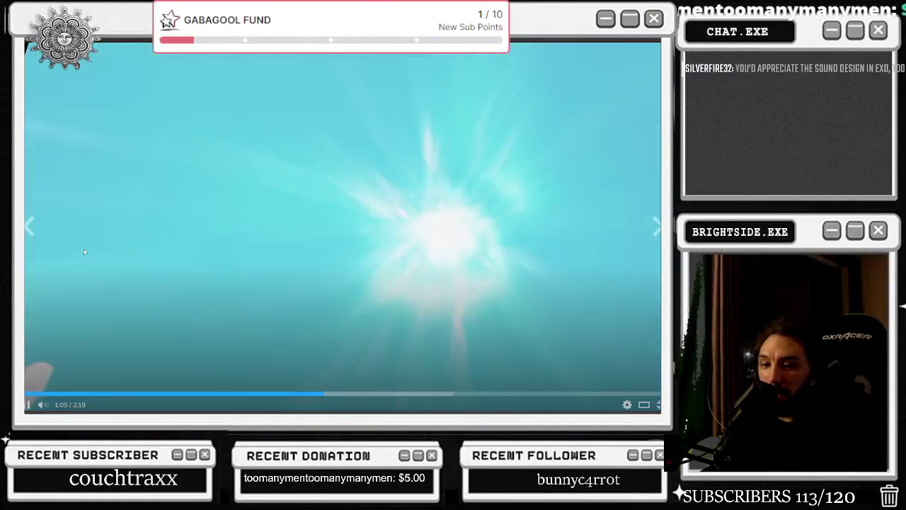
Pause the EXD trailer, rewind it to 1:00, resume it, and lower the volume slightly.
{"action": "left_click", "coordinate": [84, 252]}
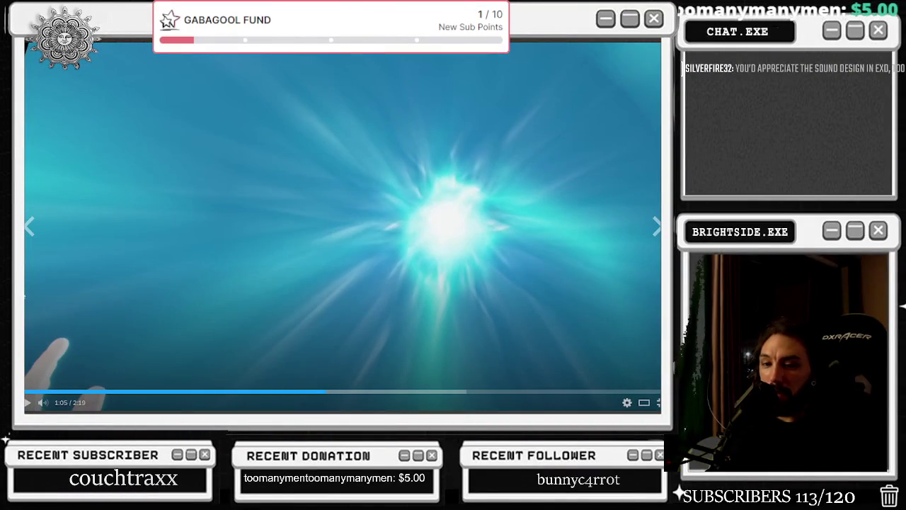
{"action": "left_click", "coordinate": [302, 391]}
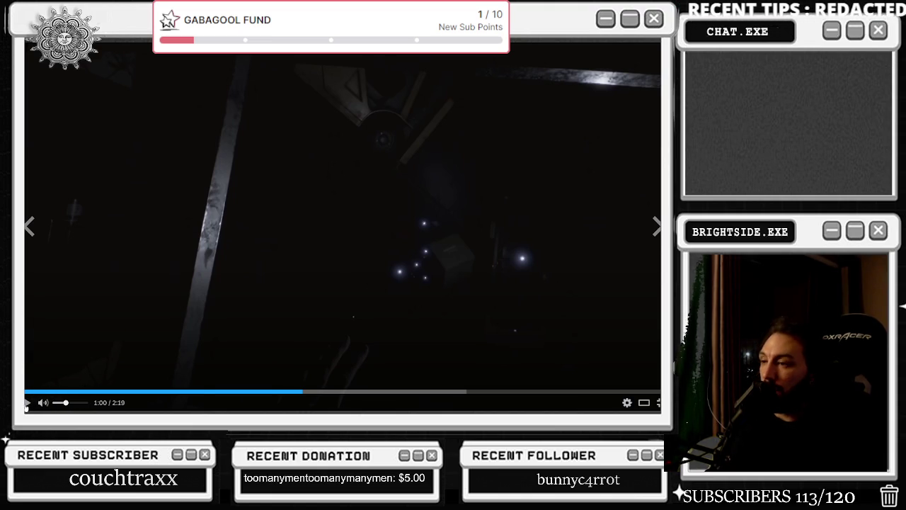
{"action": "left_click", "coordinate": [27, 403]}
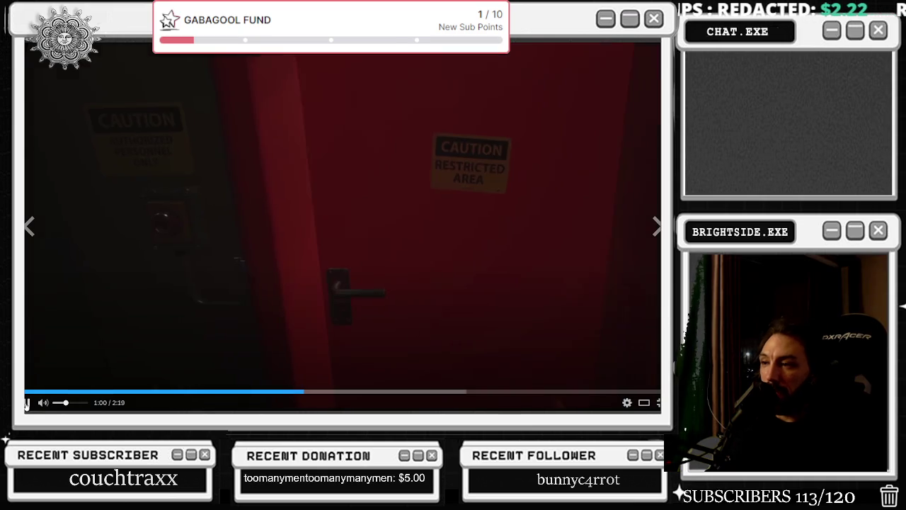
{"action": "left_click", "coordinate": [30, 402]}
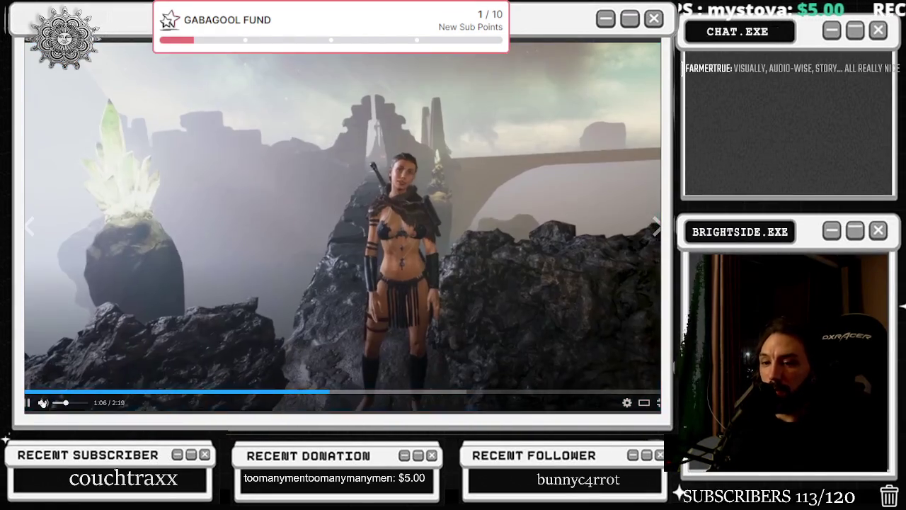
{"action": "mouse_move", "coordinate": [63, 407]}
{"action": "left_click_drag", "start_coordinate": [63, 407], "coordinate": [59, 406]}
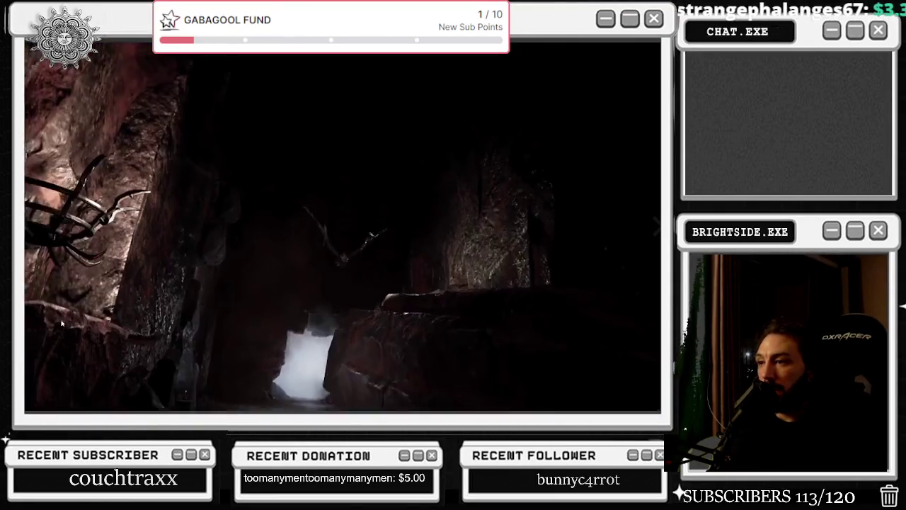
Resume the trailer through its closing logo, then leave full screen for the store page.
{"action": "mouse_move", "coordinate": [219, 379]}
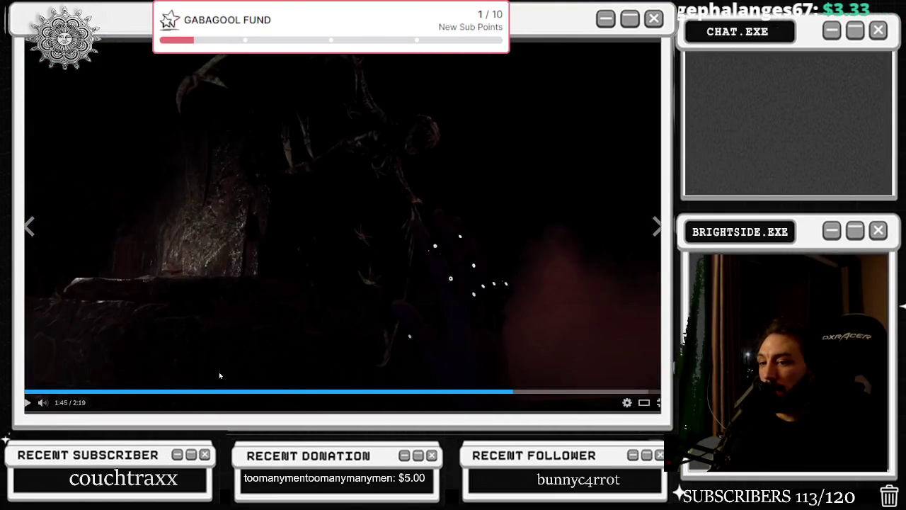
{"action": "left_click", "coordinate": [146, 337]}
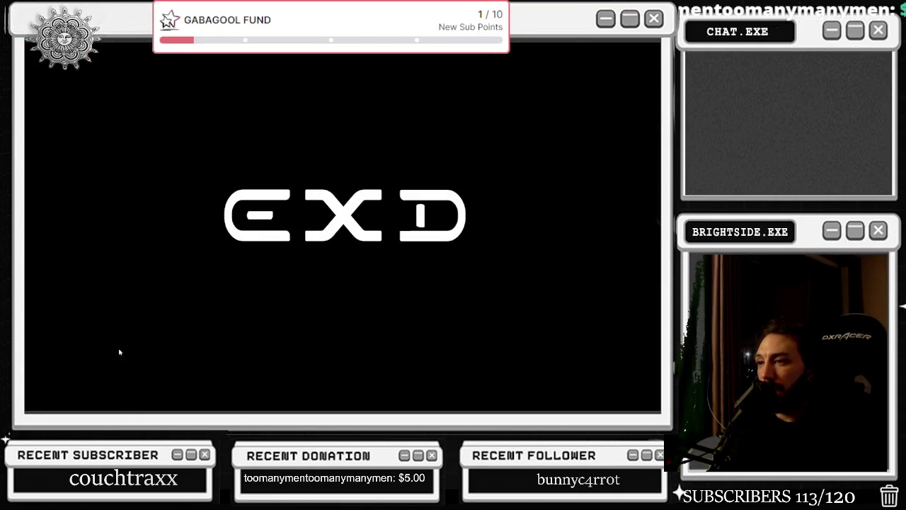
{"action": "mouse_move", "coordinate": [196, 348]}
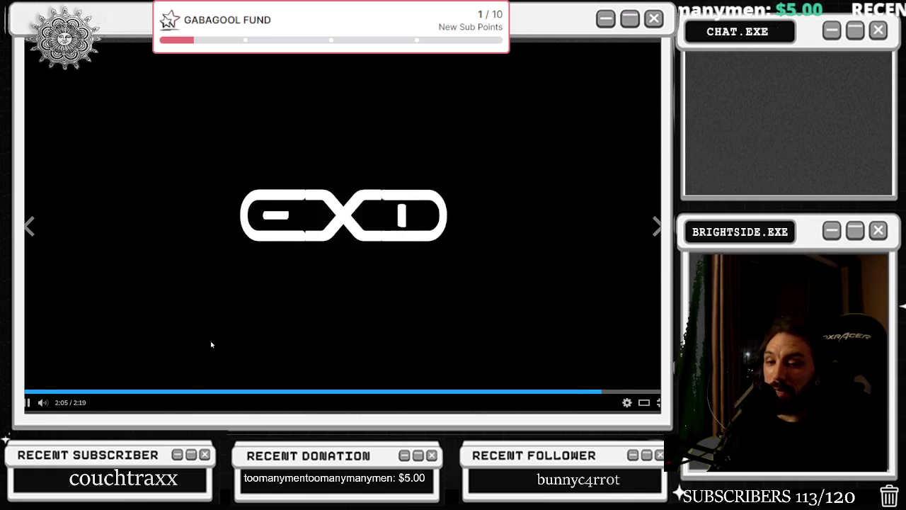
{"action": "key", "text": "Escape"}
{"action": "scroll", "coordinate": [502, 241], "scroll_direction": "down", "scroll_amount": 2}
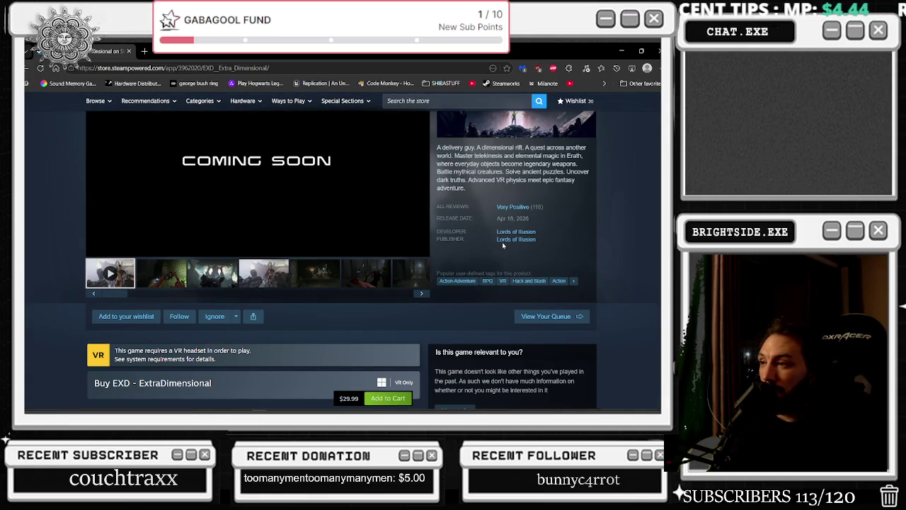
Go through the Lords of Illusion publisher listing back to the EXD - Extra Dimensional store page.
{"action": "left_click", "coordinate": [504, 241]}
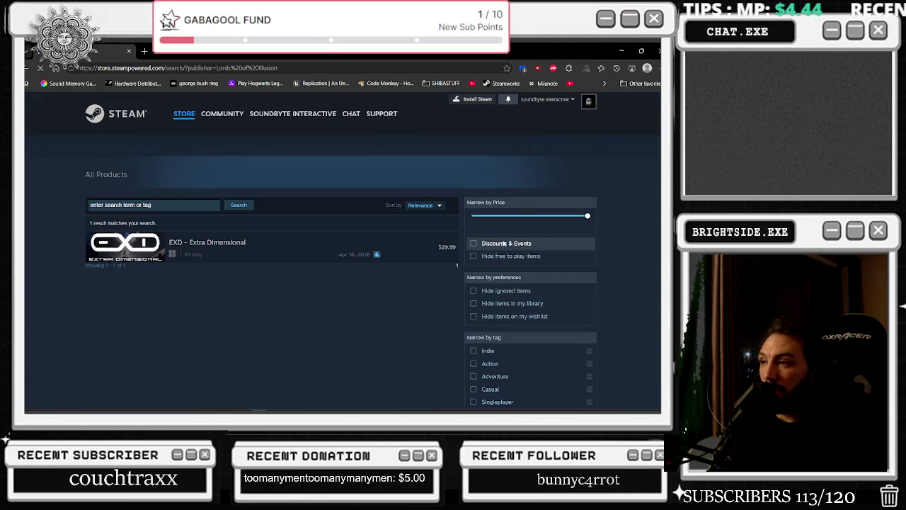
{"action": "left_click", "coordinate": [292, 255]}
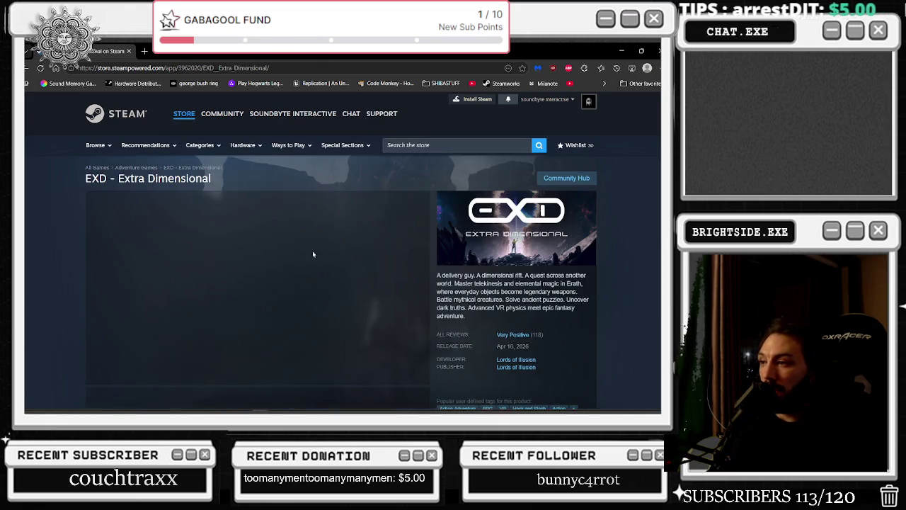
{"action": "left_click_drag", "start_coordinate": [467, 369], "coordinate": [562, 356]}
{"action": "left_click", "coordinate": [560, 352]}
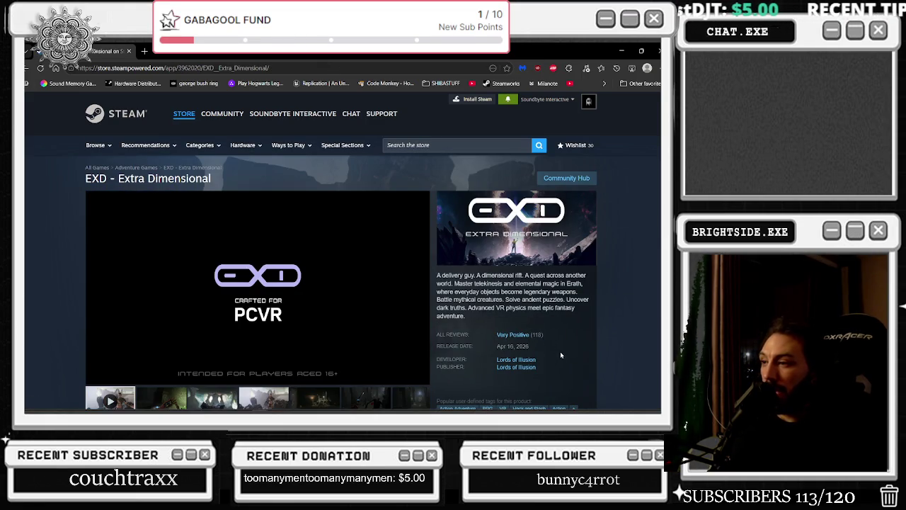
Select the release date, pause the EXD trailer at 0:07, and hide the browser.
{"action": "double_click", "coordinate": [512, 345]}
{"action": "right_click", "coordinate": [524, 345]}
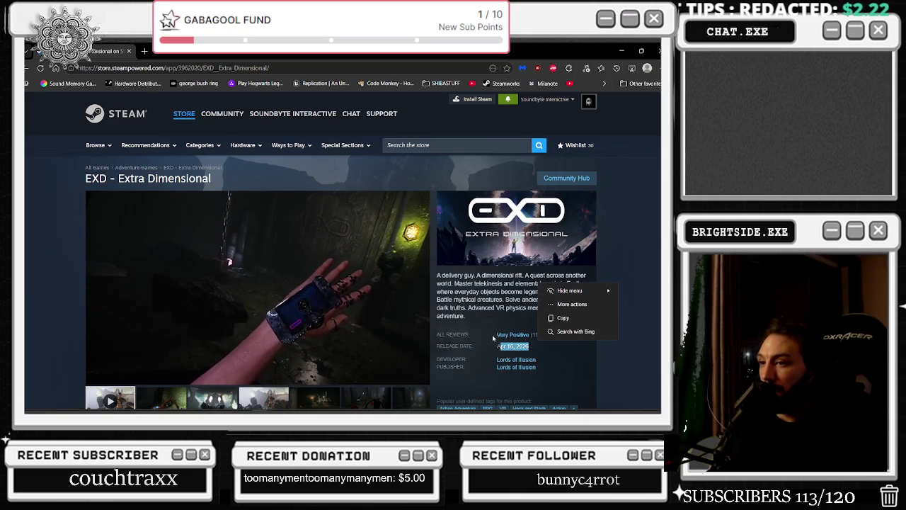
{"action": "key", "text": "Escape"}
{"action": "left_click", "coordinate": [411, 309]}
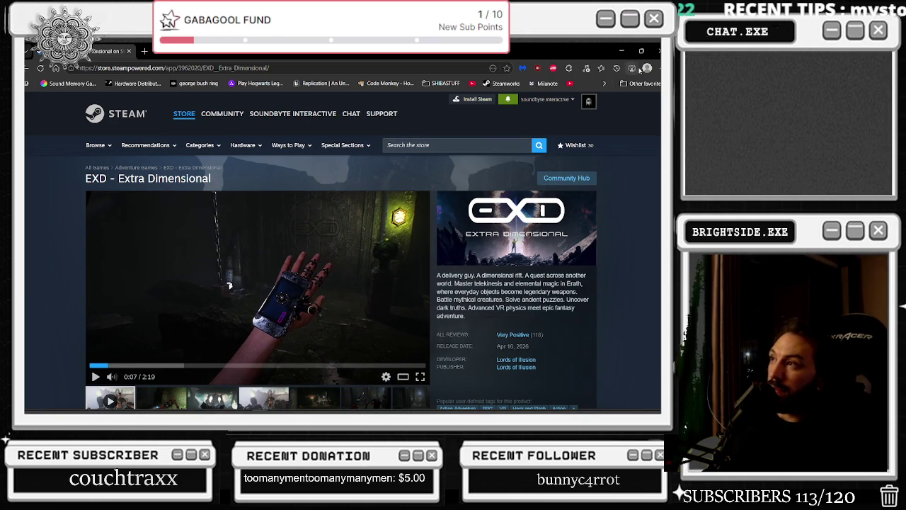
{"action": "left_click", "coordinate": [657, 51]}
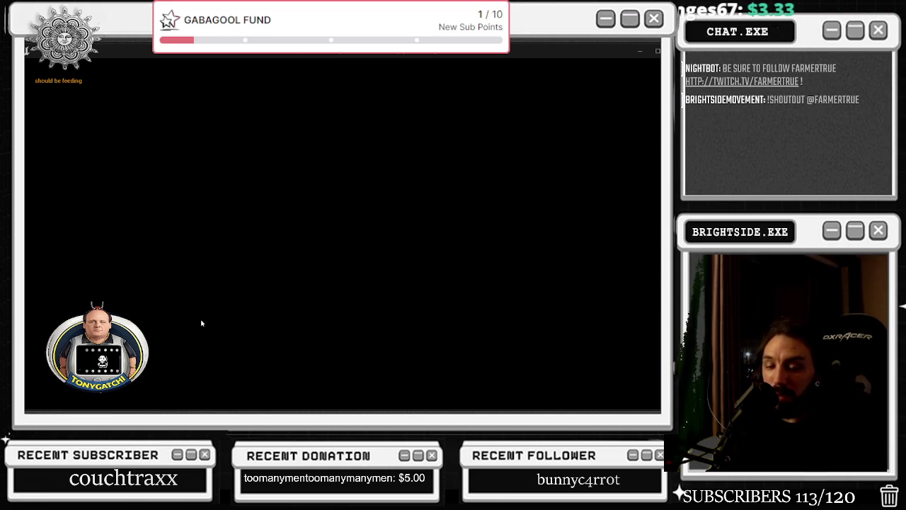
Stop Play In Editor and switch through wb_TonyGatchi_master to the BP_Twitch_TonyGatchi Event Graph.
{"action": "key", "text": "Escape"}
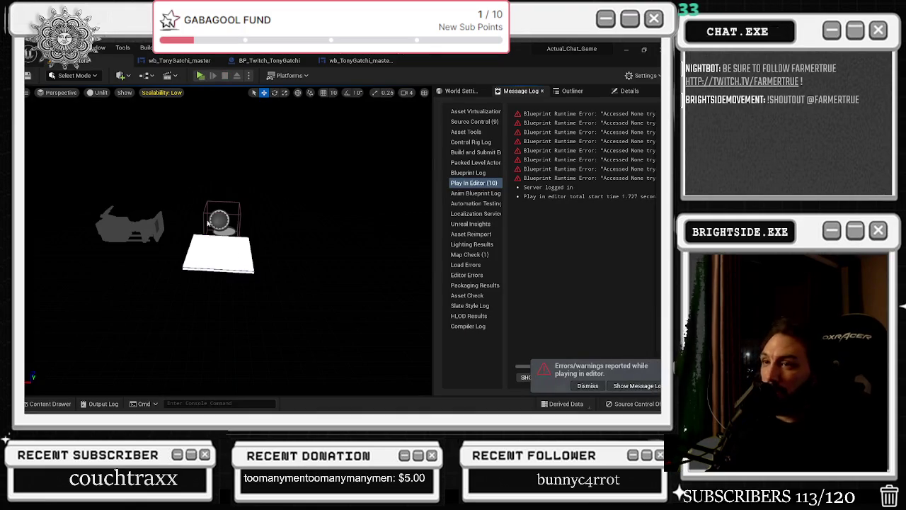
{"action": "left_click", "coordinate": [202, 61]}
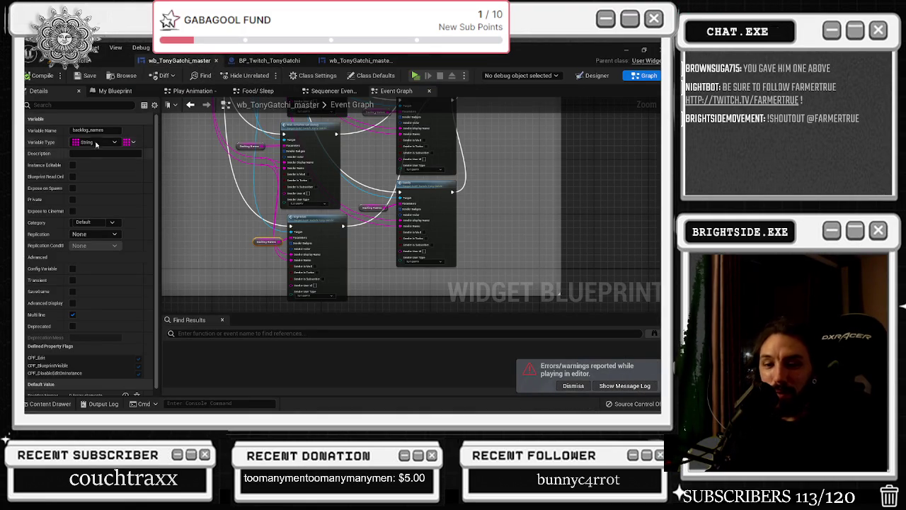
{"action": "left_click", "coordinate": [273, 61]}
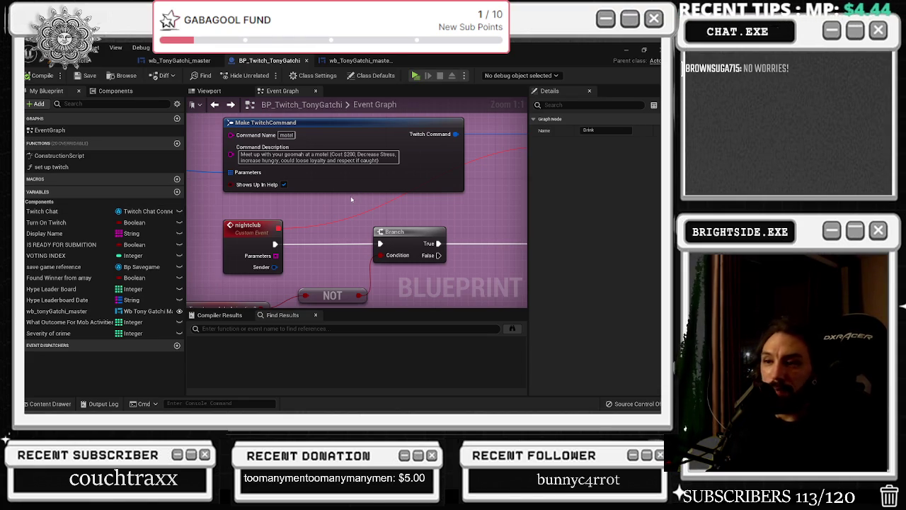
Zoom and pan across the BP_Twitch_TonyGatchi graph, past the Branch to the red comment box.
{"action": "scroll", "coordinate": [351, 195], "scroll_direction": "down", "scroll_amount": 3}
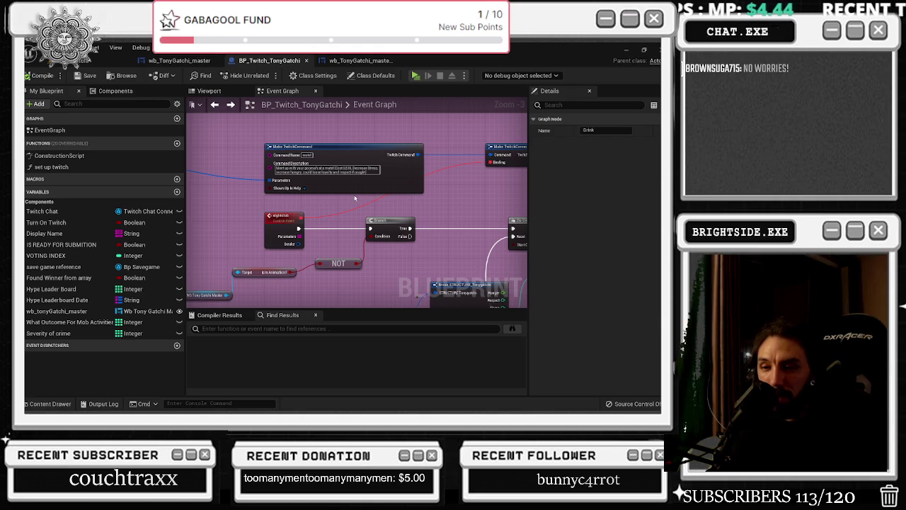
{"action": "scroll", "coordinate": [354, 197], "scroll_direction": "down", "scroll_amount": 2}
{"action": "scroll", "coordinate": [387, 236], "scroll_direction": "up", "scroll_amount": 3}
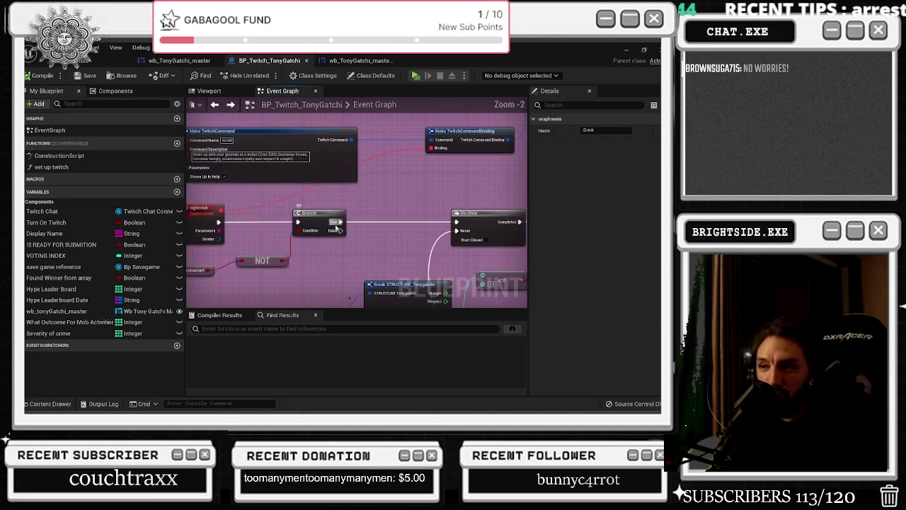
{"action": "left_click_drag", "start_coordinate": [386, 236], "coordinate": [474, 225]}
{"action": "scroll", "coordinate": [480, 221], "scroll_direction": "down", "scroll_amount": 1}
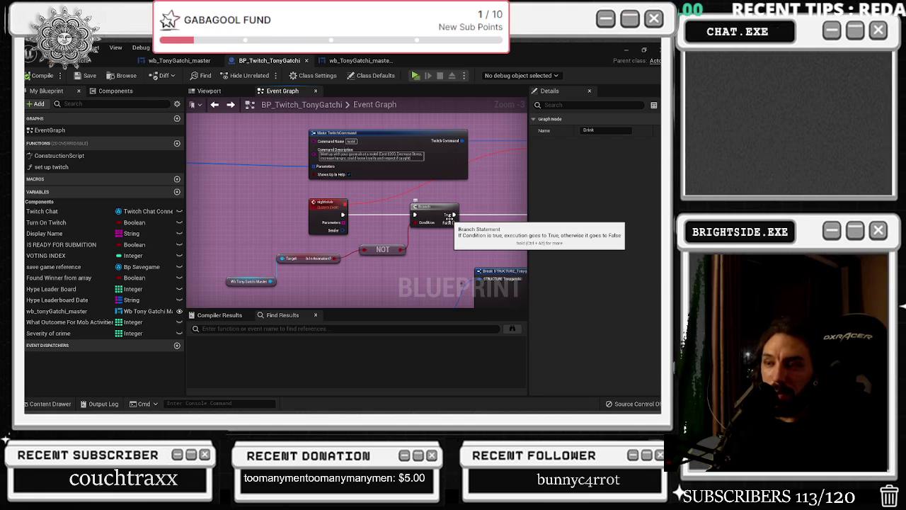
{"action": "scroll", "coordinate": [453, 173], "scroll_direction": "down", "scroll_amount": 7}
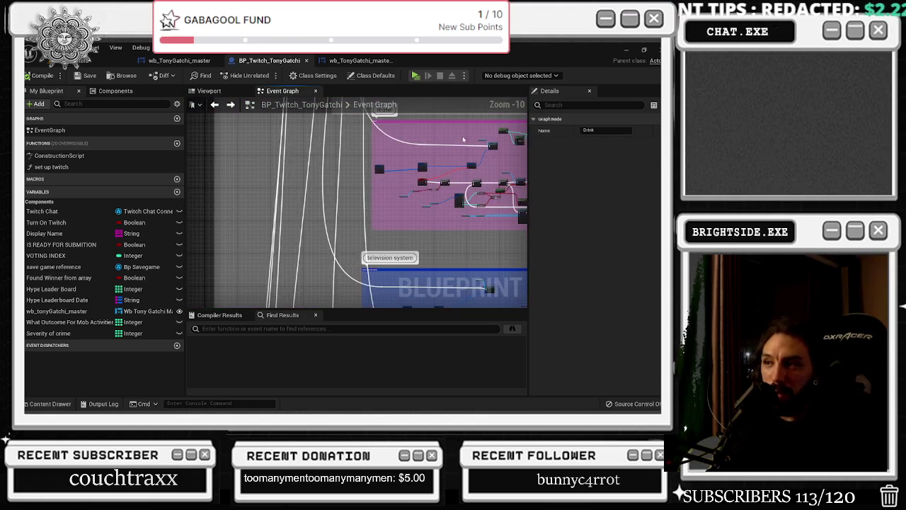
{"action": "left_click_drag", "start_coordinate": [463, 139], "coordinate": [362, 309]}
{"action": "left_click_drag", "start_coordinate": [384, 212], "coordinate": [337, 307]}
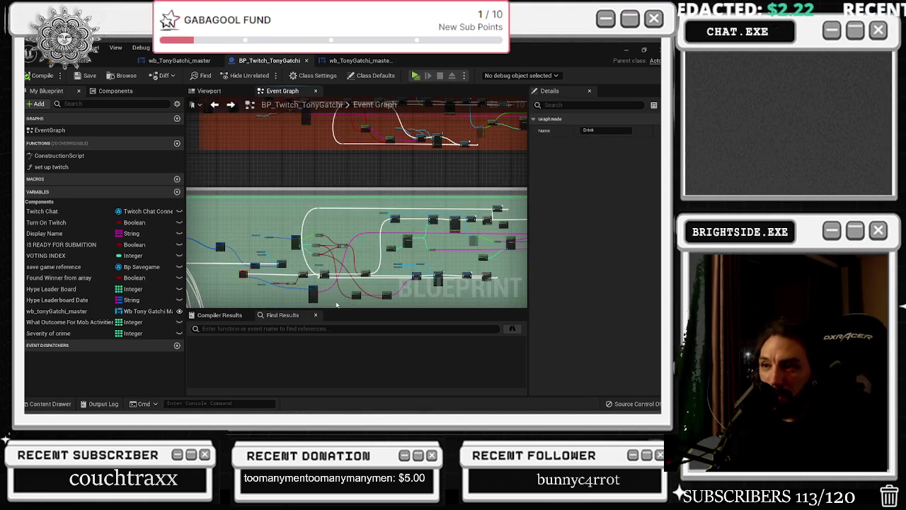
{"action": "left_click_drag", "start_coordinate": [343, 266], "coordinate": [332, 397]}
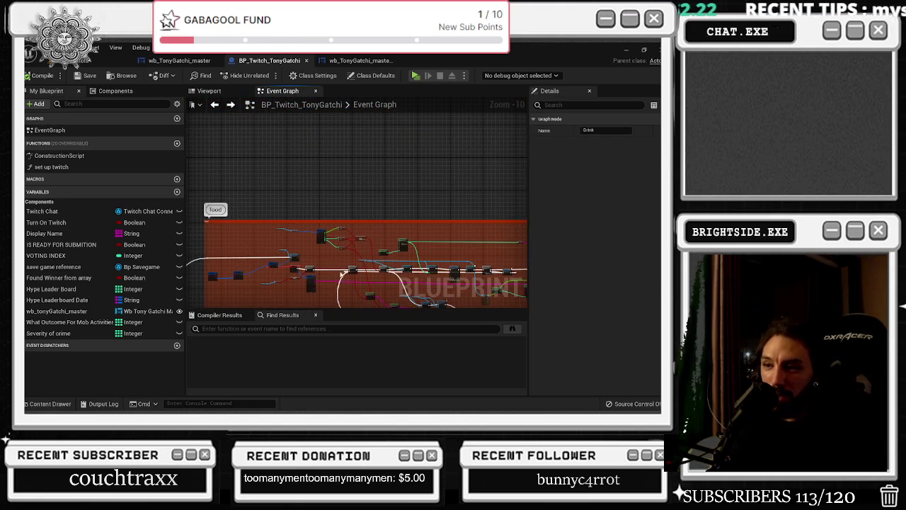
{"action": "scroll", "coordinate": [317, 270], "scroll_direction": "up", "scroll_amount": 1}
{"action": "scroll", "coordinate": [316, 270], "scroll_direction": "up", "scroll_amount": 5}
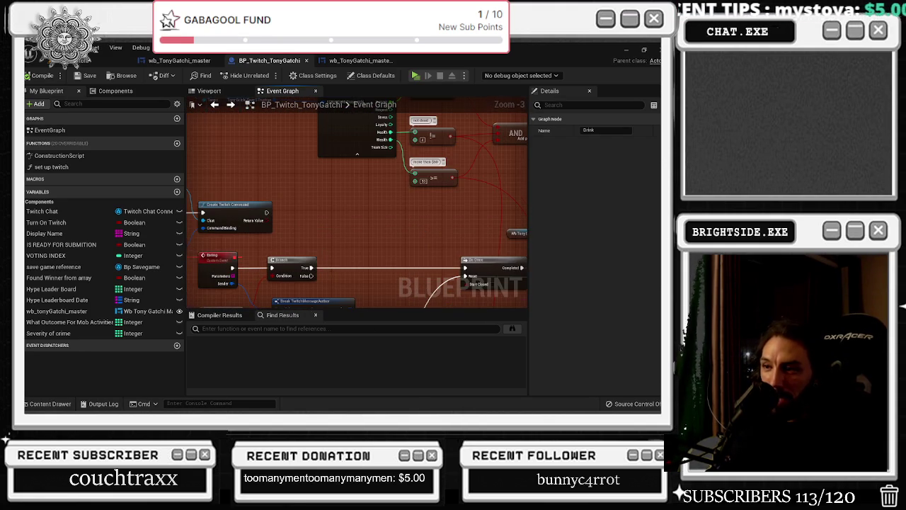
{"action": "scroll", "coordinate": [325, 252], "scroll_direction": "up", "scroll_amount": 1}
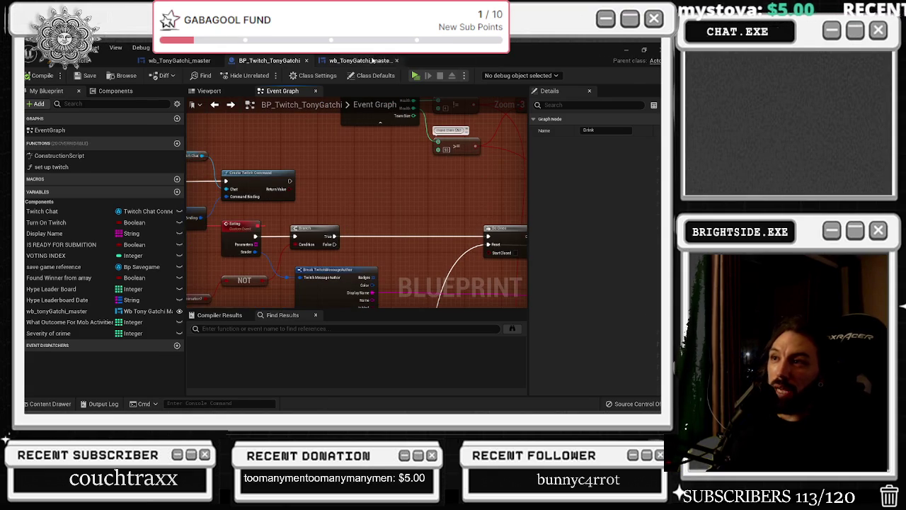
Switch tabs to land on the wb_TonyGatchi_master Event Graph with its Backlog event.
{"action": "left_click", "coordinate": [358, 60]}
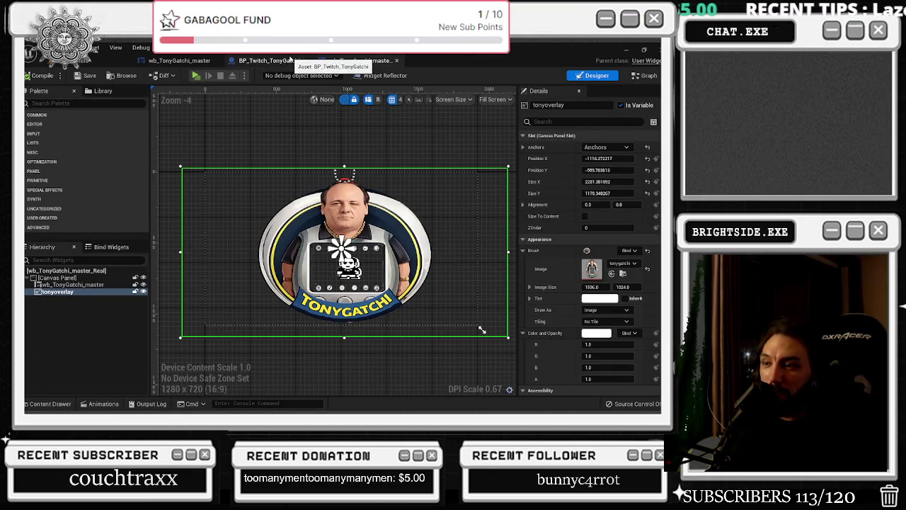
{"action": "left_click", "coordinate": [289, 60]}
{"action": "left_click", "coordinate": [183, 60]}
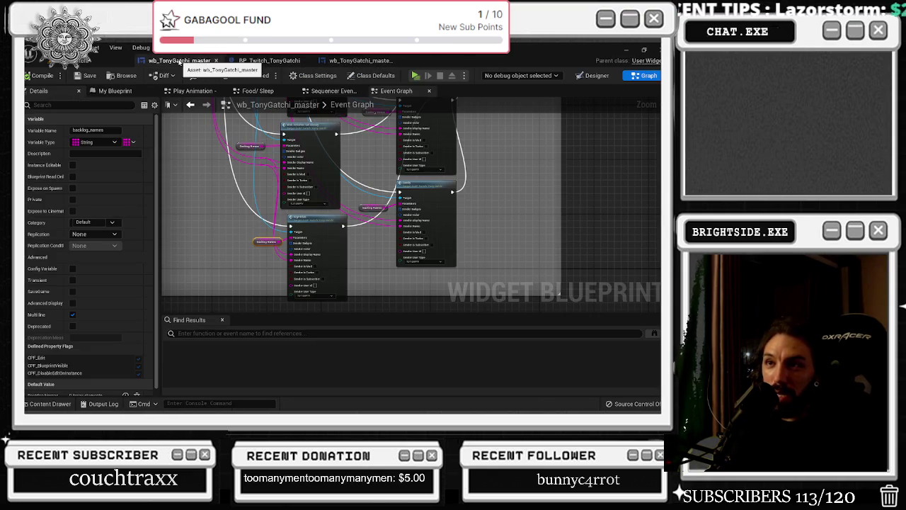
{"action": "scroll", "coordinate": [374, 257], "scroll_direction": "down", "scroll_amount": 5}
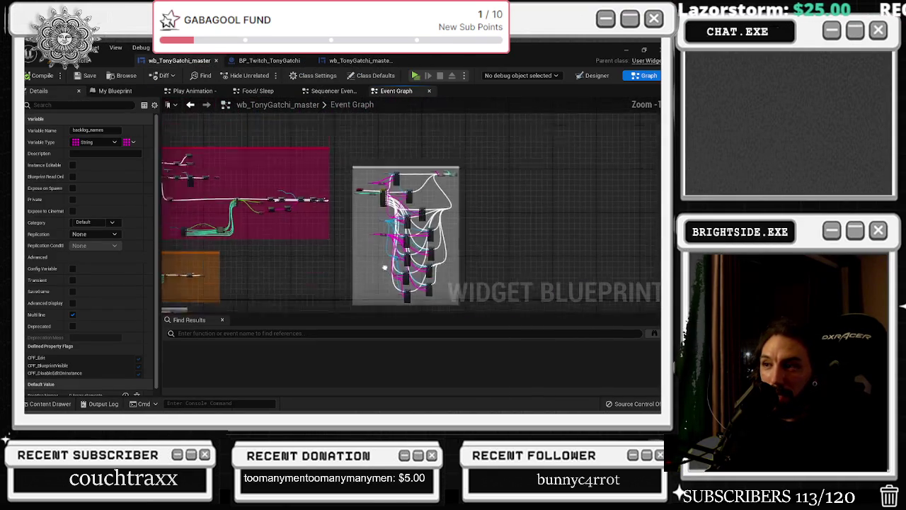
{"action": "scroll", "coordinate": [550, 241], "scroll_direction": "up", "scroll_amount": 5}
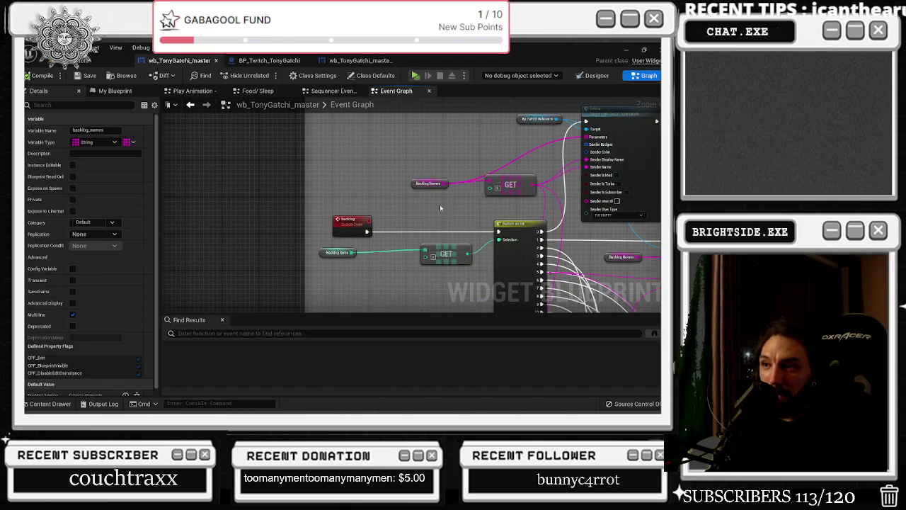
Pan to the Backlog nodes and box-select Backlog Items and LENGTH in wb_TonyGatchi_master.
{"action": "scroll", "coordinate": [440, 206], "scroll_direction": "down", "scroll_amount": 5}
{"action": "scroll", "coordinate": [452, 230], "scroll_direction": "up", "scroll_amount": 5}
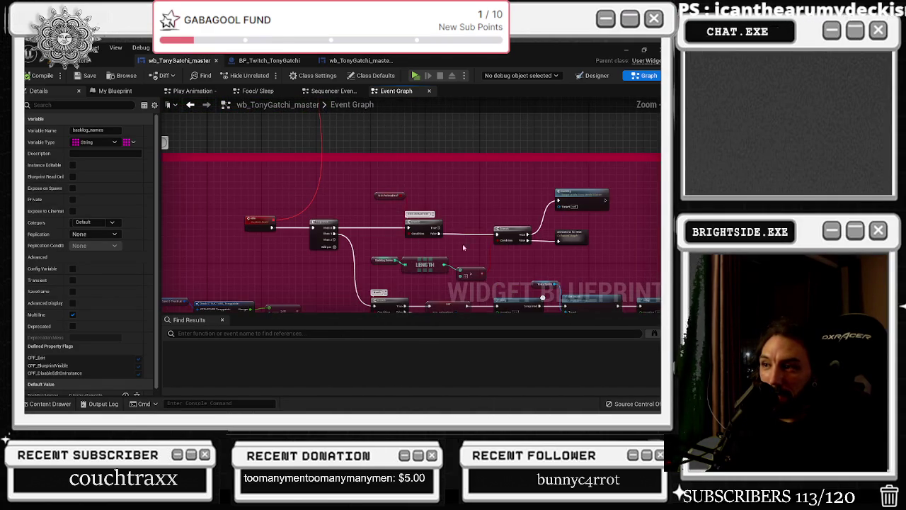
{"action": "left_click_drag", "start_coordinate": [451, 229], "coordinate": [312, 242]}
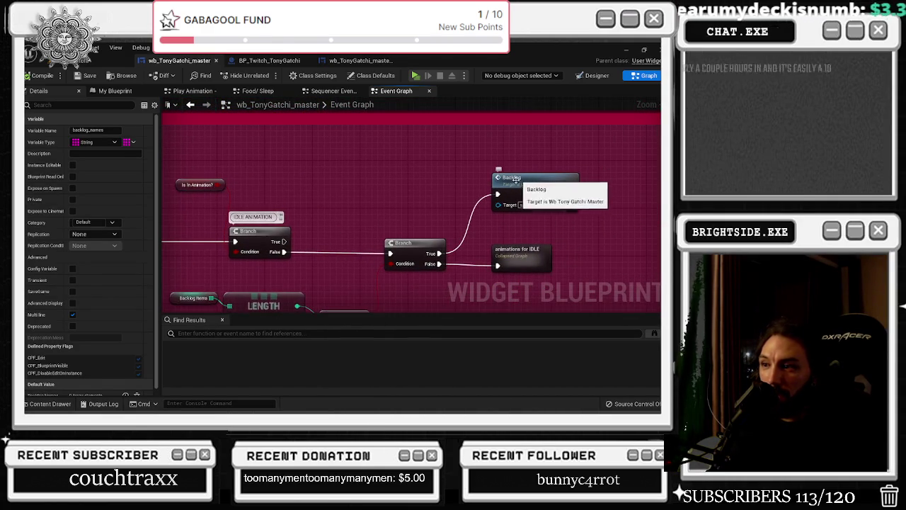
{"action": "left_click_drag", "start_coordinate": [367, 245], "coordinate": [379, 210]}
{"action": "left_click_drag", "start_coordinate": [182, 242], "coordinate": [327, 284]}
{"action": "left_click", "coordinate": [358, 284], "text": "shift"}
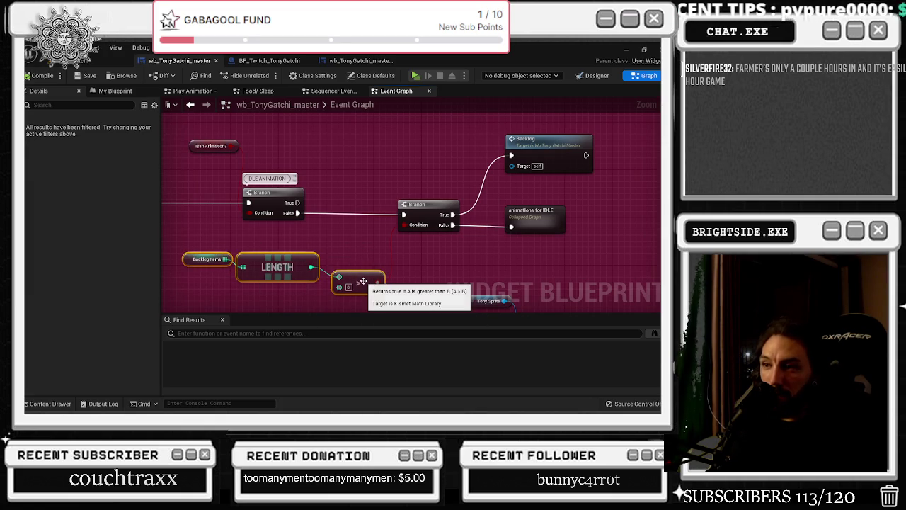
{"action": "left_click", "coordinate": [355, 285], "text": "ctrl"}
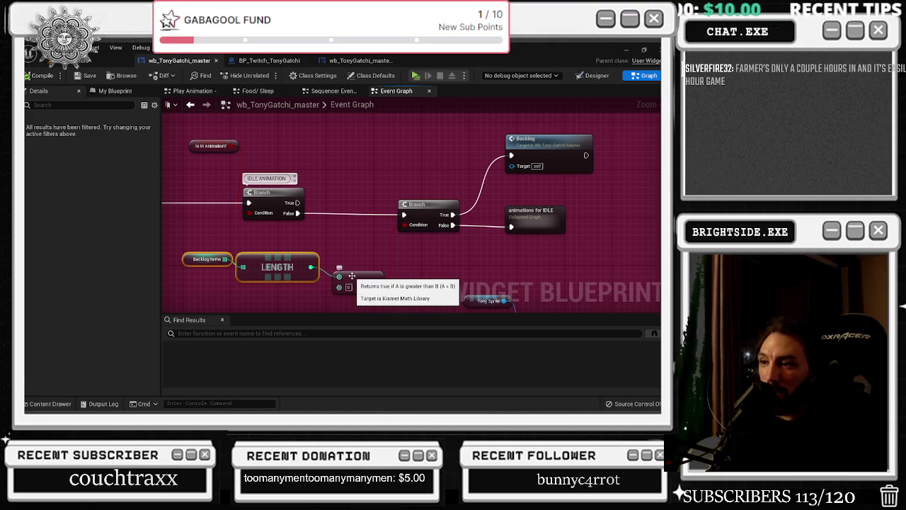
Select the Backlog call node, reselect Backlog Items and LENGTH, then return to BP_Twitch_TonyGatchi.
{"action": "left_click_drag", "start_coordinate": [378, 234], "coordinate": [319, 272]}
{"action": "left_click", "coordinate": [463, 190]}
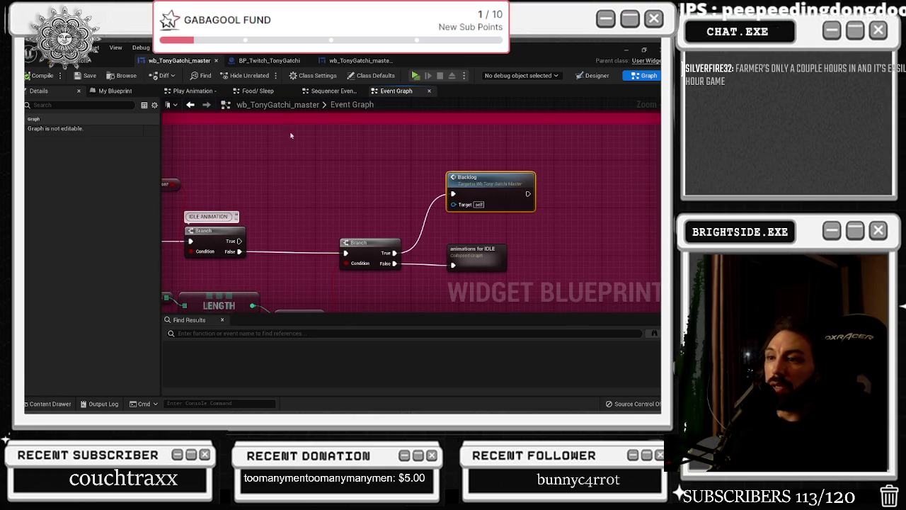
{"action": "scroll", "coordinate": [290, 166], "scroll_direction": "down", "scroll_amount": 3}
{"action": "scroll", "coordinate": [389, 164], "scroll_direction": "up", "scroll_amount": 2}
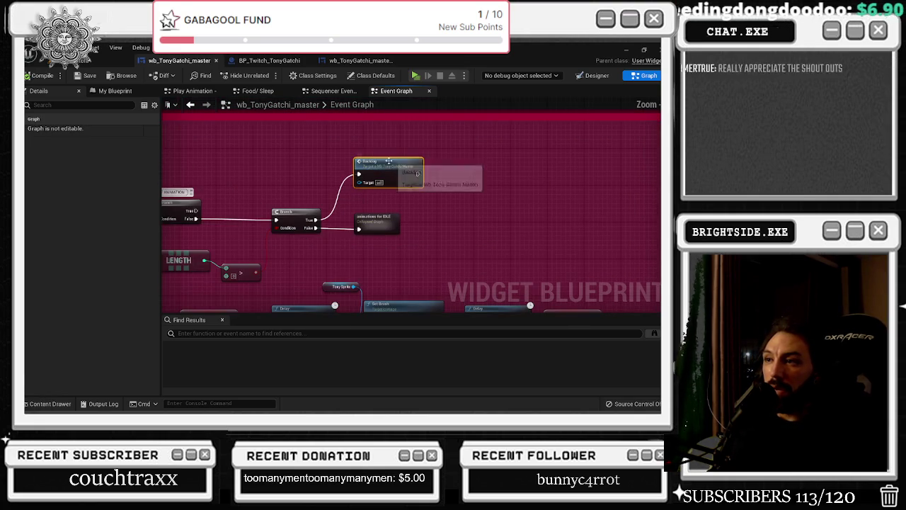
{"action": "left_click_drag", "start_coordinate": [224, 230], "coordinate": [301, 263]}
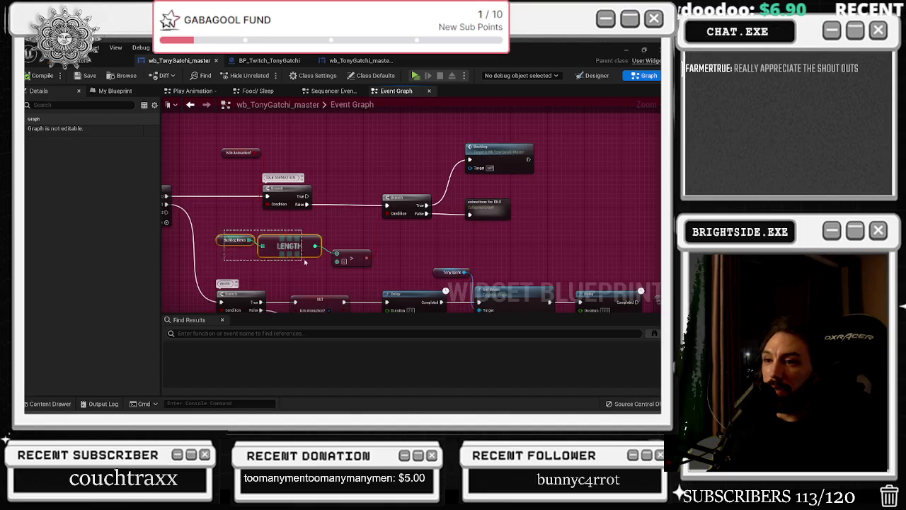
{"action": "left_click", "coordinate": [271, 60]}
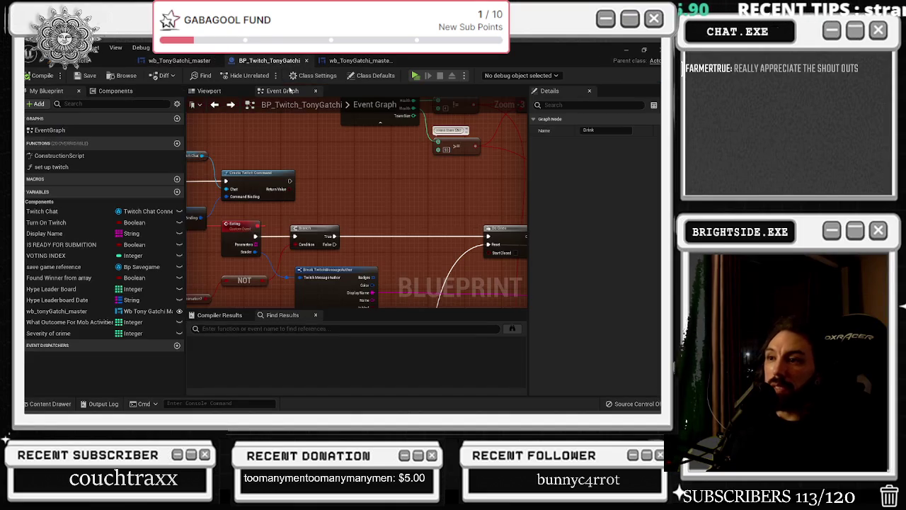
Place a wb_TonyGatchi_master reference and add a Get Backlog Items node from it via 'back'.
{"action": "mouse_move", "coordinate": [321, 205]}
{"action": "left_mouse_down"}
{"action": "mouse_move", "coordinate": [350, 205]}
{"action": "mouse_move", "coordinate": [368, 221]}
{"action": "left_mouse_up"}
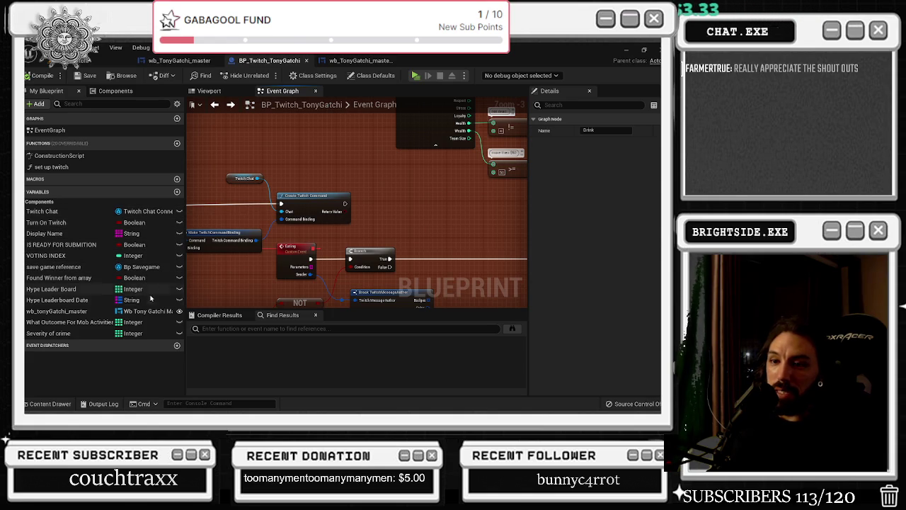
{"action": "mouse_move", "coordinate": [82, 311]}
{"action": "left_mouse_down"}
{"action": "mouse_move", "coordinate": [319, 181]}
{"action": "mouse_move", "coordinate": [392, 229]}
{"action": "mouse_move", "coordinate": [359, 217]}
{"action": "left_mouse_up"}
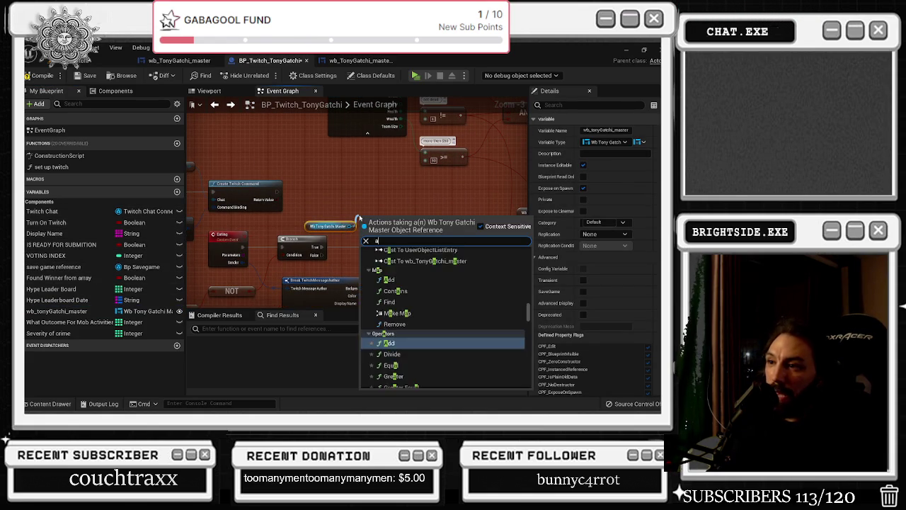
{"action": "type", "text": "add"}
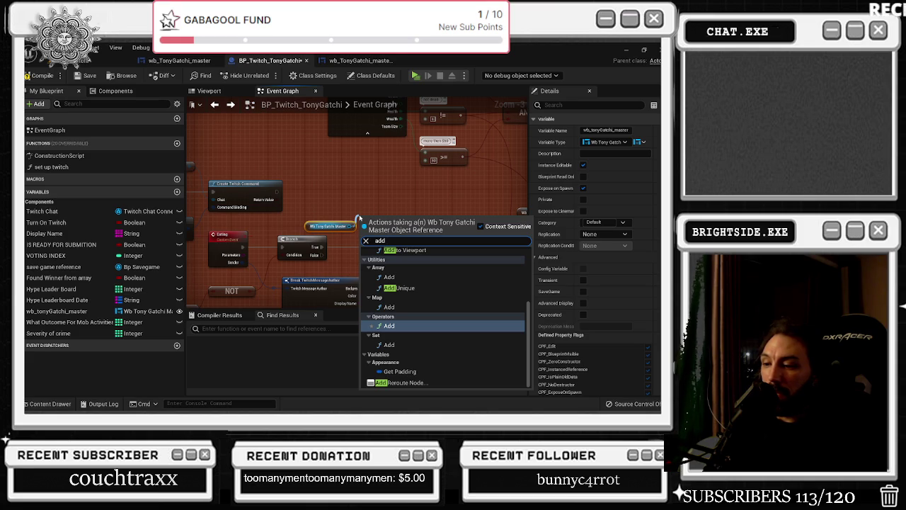
{"action": "type", "text": " back"}
{"action": "key", "text": "BackSpace"}
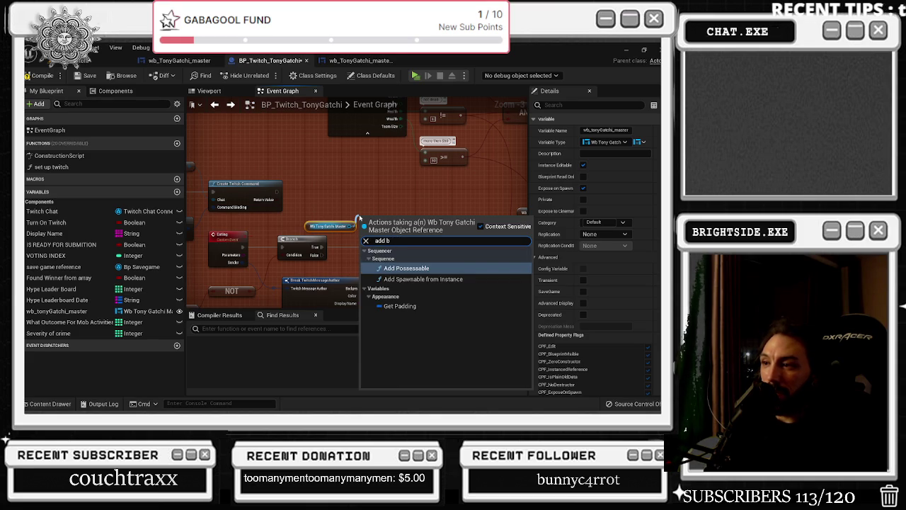
{"action": "key", "text": "BackSpace"}
{"action": "key", "text": "BackSpace"}
{"action": "key", "text": "BackSpace"}
{"action": "type", "text": "back"}
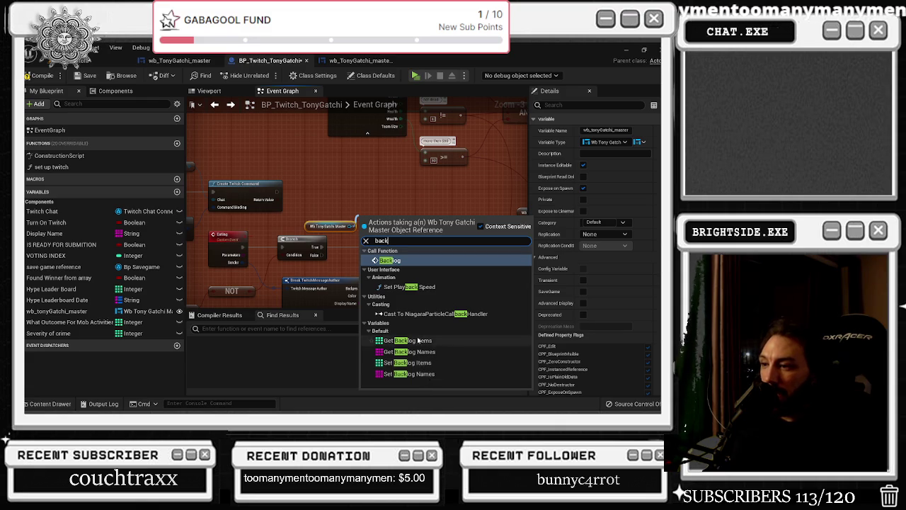
{"action": "left_click", "coordinate": [407, 341]}
Reposition both nodes and attach an Add Unique node to the Backlog Items pin.
{"action": "left_click", "coordinate": [330, 225], "text": "ctrl"}
{"action": "mouse_move", "coordinate": [417, 224]}
{"action": "left_mouse_down"}
{"action": "mouse_move", "coordinate": [380, 218]}
{"action": "mouse_move", "coordinate": [387, 213]}
{"action": "left_mouse_up"}
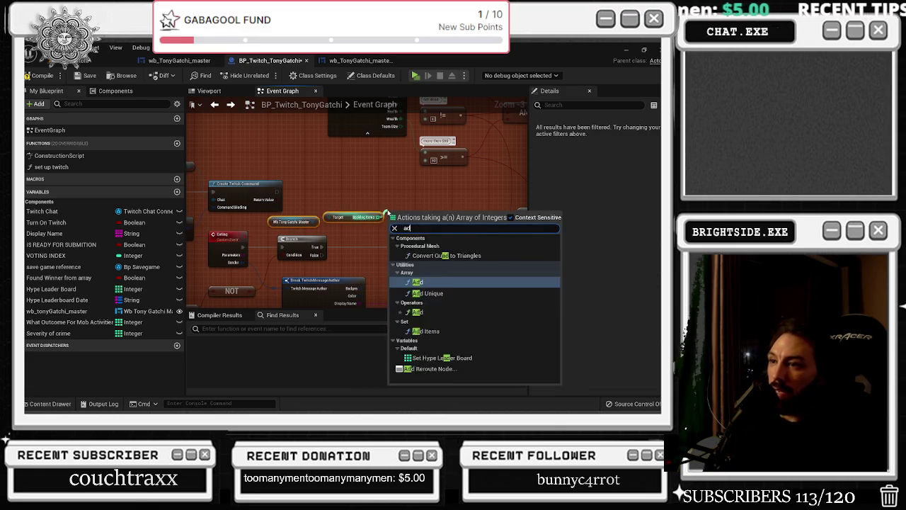
{"action": "type", "text": "add"}
{"action": "key", "text": "Down"}
{"action": "key", "text": "Return"}
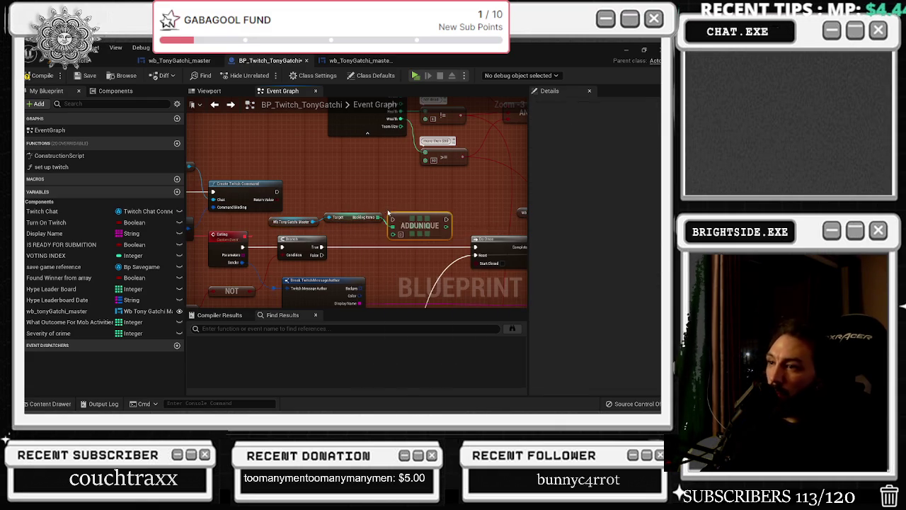
Move Twitch Chat, Create Twitch Command and Make TwitchCommandBinding further left together.
{"action": "scroll", "coordinate": [408, 214], "scroll_direction": "down", "scroll_amount": 1}
{"action": "scroll", "coordinate": [408, 214], "scroll_direction": "up", "scroll_amount": 2}
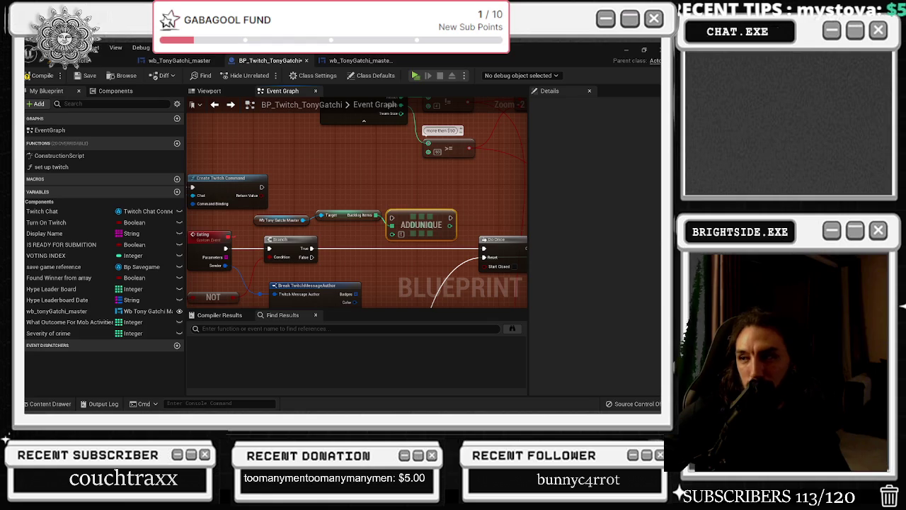
{"action": "left_click_drag", "start_coordinate": [228, 179], "coordinate": [362, 195]}
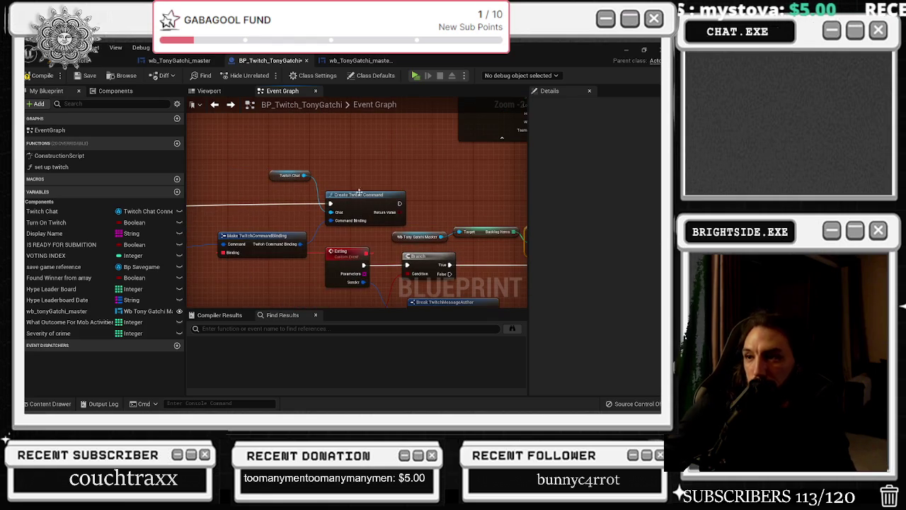
{"action": "mouse_move", "coordinate": [281, 165]}
{"action": "left_mouse_down"}
{"action": "mouse_move", "coordinate": [332, 221]}
{"action": "mouse_move", "coordinate": [325, 244]}
{"action": "left_mouse_up"}
{"action": "mouse_move", "coordinate": [368, 196]}
{"action": "left_mouse_down"}
{"action": "mouse_move", "coordinate": [311, 196]}
{"action": "mouse_move", "coordinate": [441, 222]}
{"action": "left_mouse_up"}
{"action": "scroll", "coordinate": [400, 195], "scroll_direction": "down", "scroll_amount": 3}
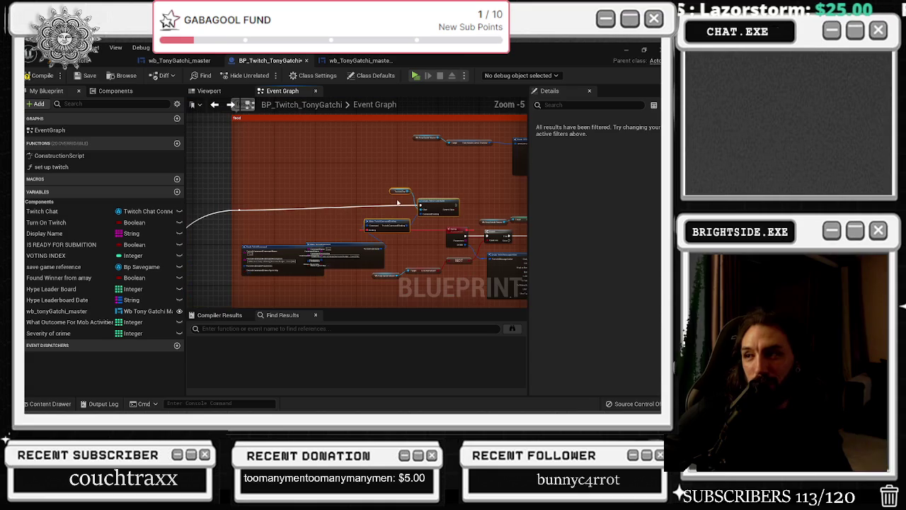
{"action": "left_click_drag", "start_coordinate": [400, 191], "coordinate": [380, 193]}
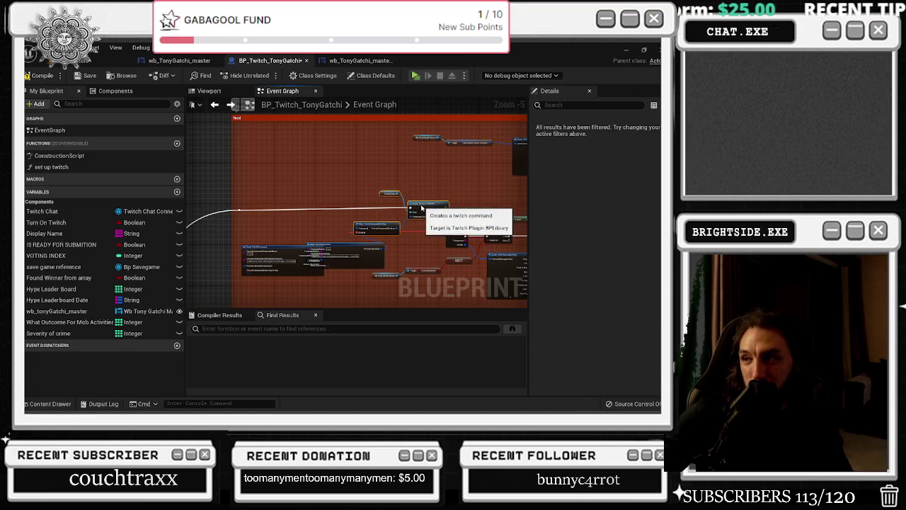
Move the Make TwitchCommand node left as well.
{"action": "mouse_move", "coordinate": [267, 243]}
{"action": "left_mouse_down"}
{"action": "mouse_move", "coordinate": [349, 245]}
{"action": "mouse_move", "coordinate": [259, 249]}
{"action": "left_mouse_up"}
{"action": "left_click", "coordinate": [418, 248]}
{"action": "left_click_drag", "start_coordinate": [418, 248], "coordinate": [381, 245]}
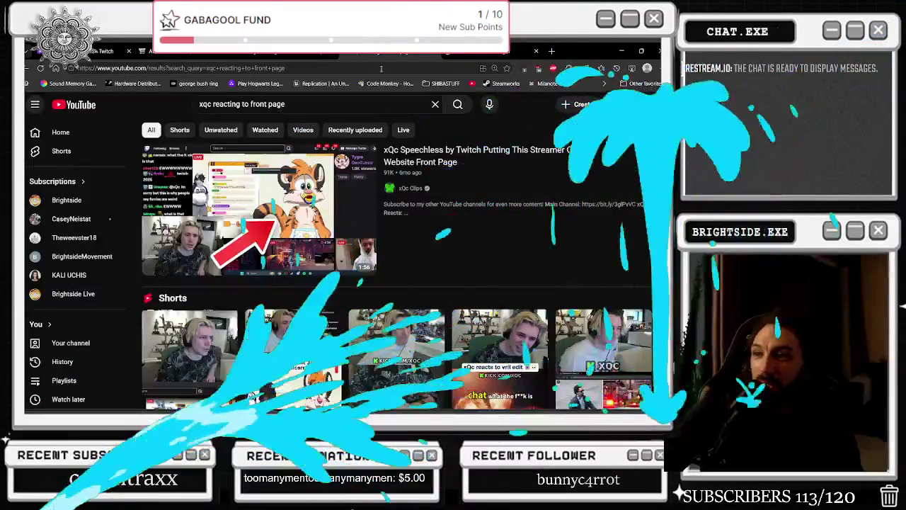
Open the xQc Speechless front page video and make it full screen.
{"action": "mouse_move", "coordinate": [336, 202]}
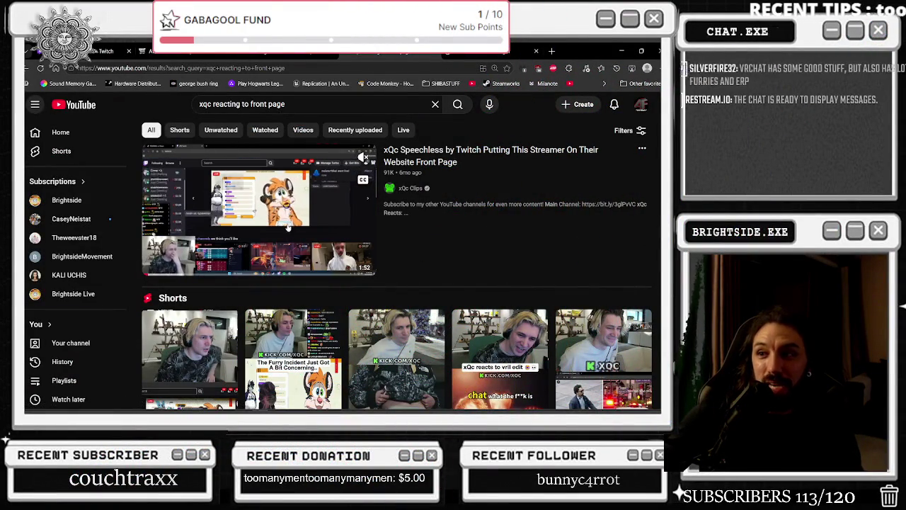
{"action": "left_click", "coordinate": [261, 227]}
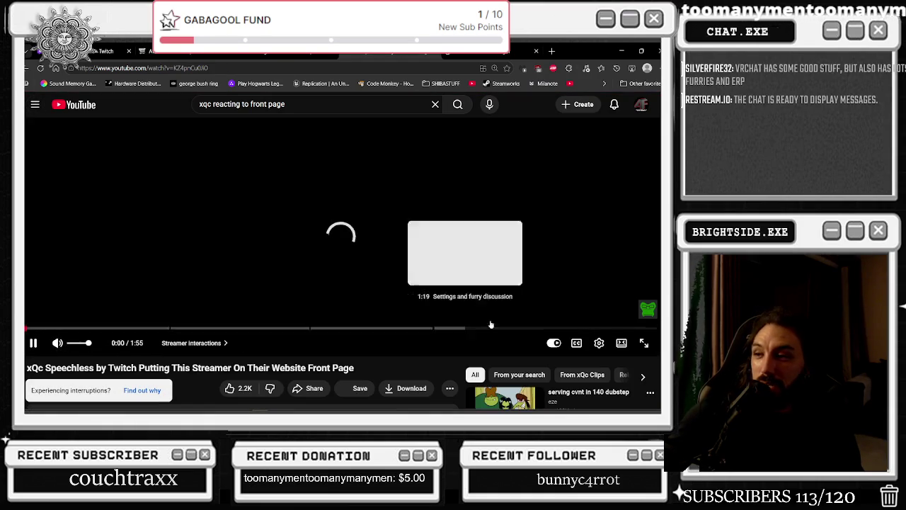
{"action": "key", "text": "f"}
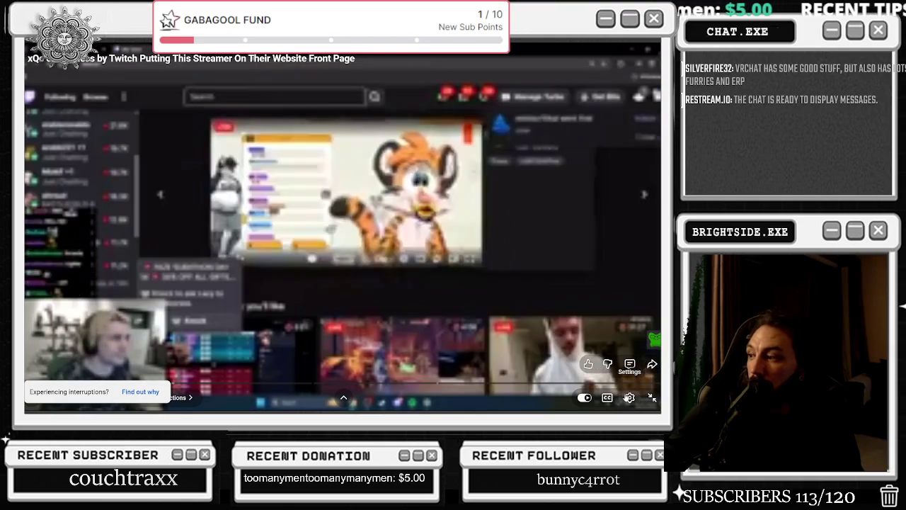
Pause the video and pick a playback resolution under the gear's Quality settings.
{"action": "left_click", "coordinate": [629, 397]}
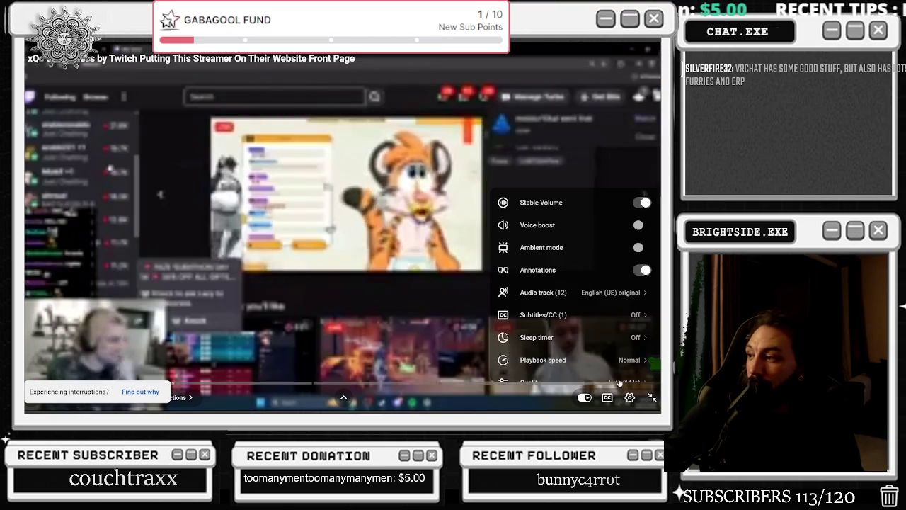
{"action": "left_click", "coordinate": [556, 327]}
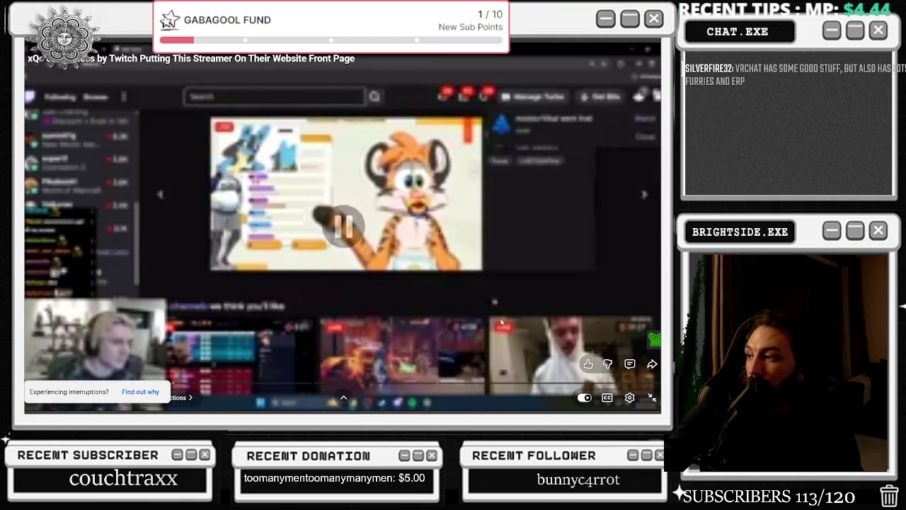
{"action": "left_click", "coordinate": [556, 326]}
{"action": "left_click", "coordinate": [629, 397]}
{"action": "left_click", "coordinate": [591, 362]}
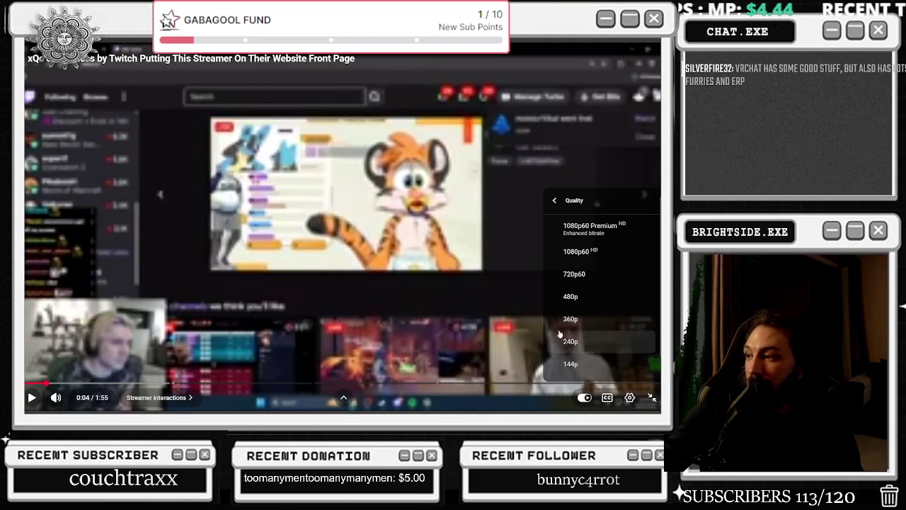
{"action": "left_click", "coordinate": [567, 271]}
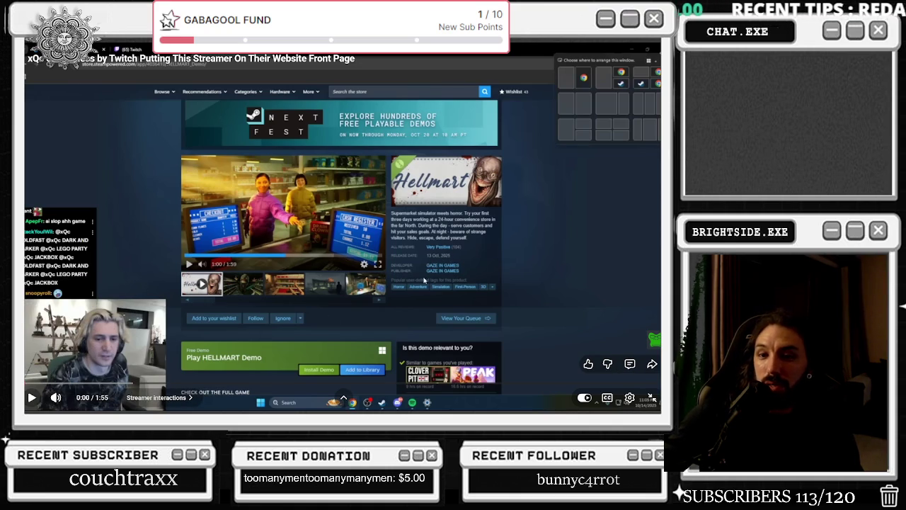
Play the xQc clip, pause it at 0:24, then resume it to about 0:34.
{"action": "left_click", "coordinate": [32, 397]}
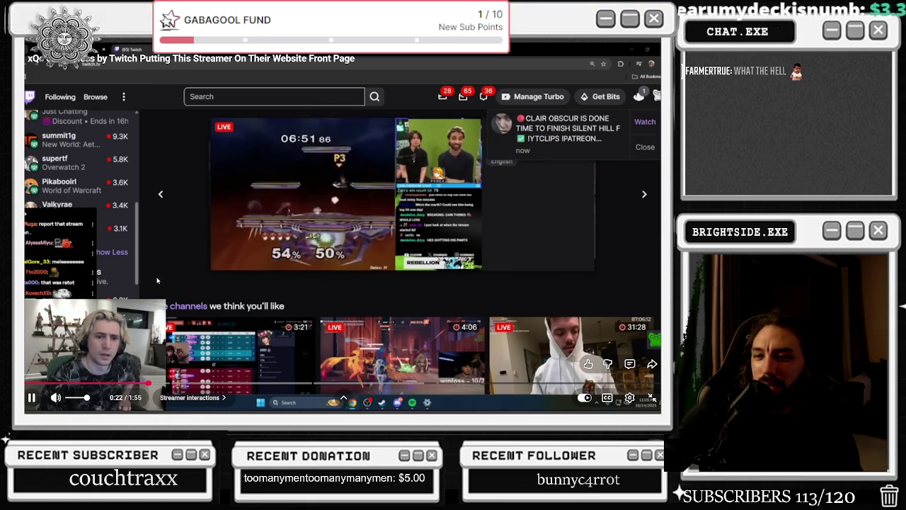
{"action": "left_click", "coordinate": [144, 346]}
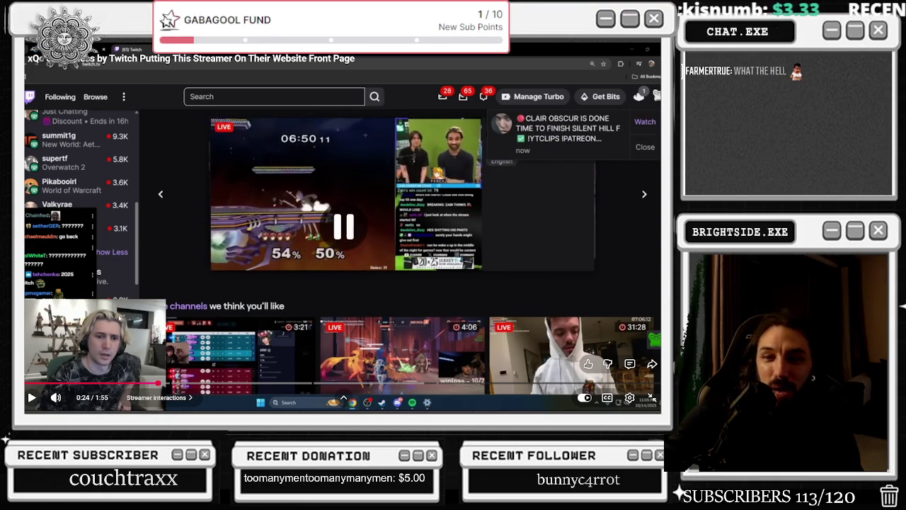
{"action": "left_click", "coordinate": [148, 354]}
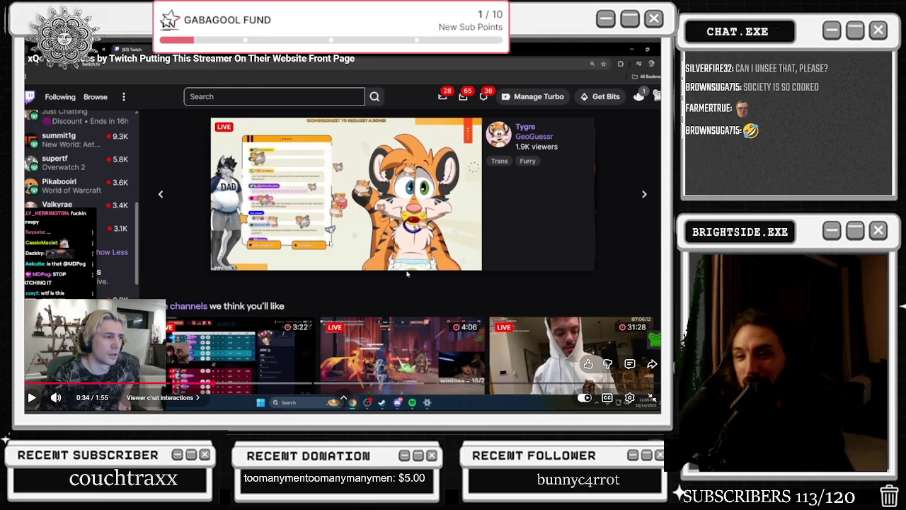
Resume the clip and seek ahead to 1:15, 1:23 and 1:28.
{"action": "left_click", "coordinate": [176, 220]}
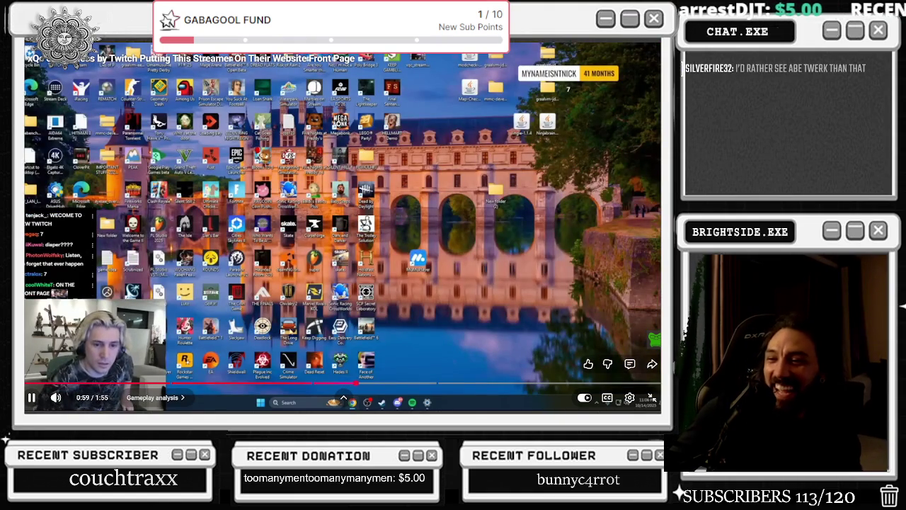
{"action": "left_click", "coordinate": [441, 383]}
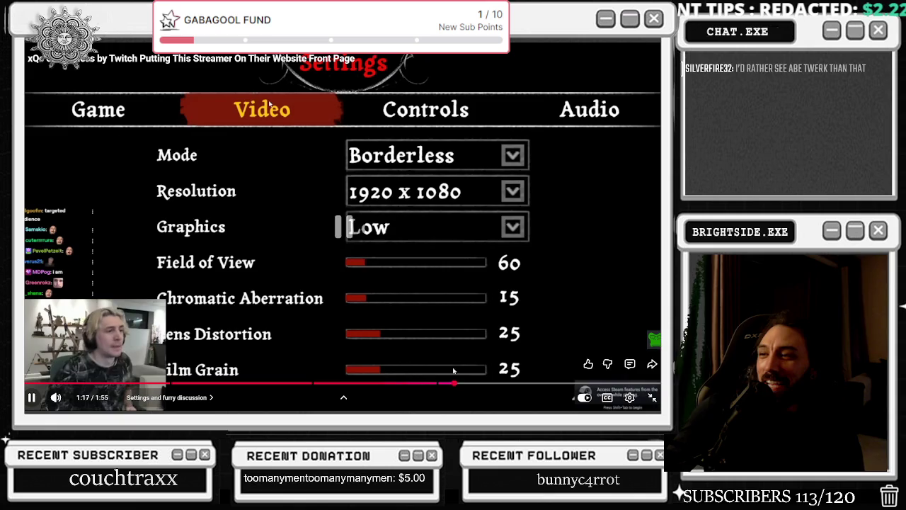
{"action": "left_click", "coordinate": [494, 383]}
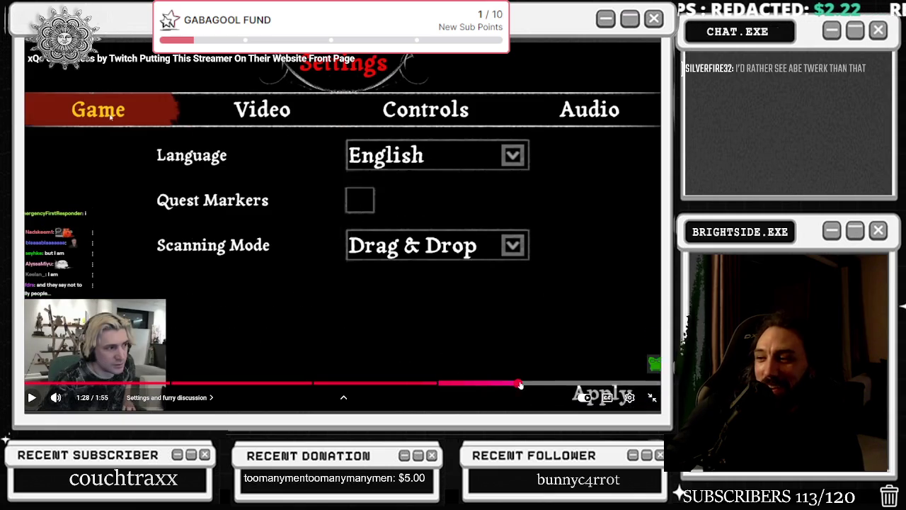
{"action": "left_click", "coordinate": [520, 383]}
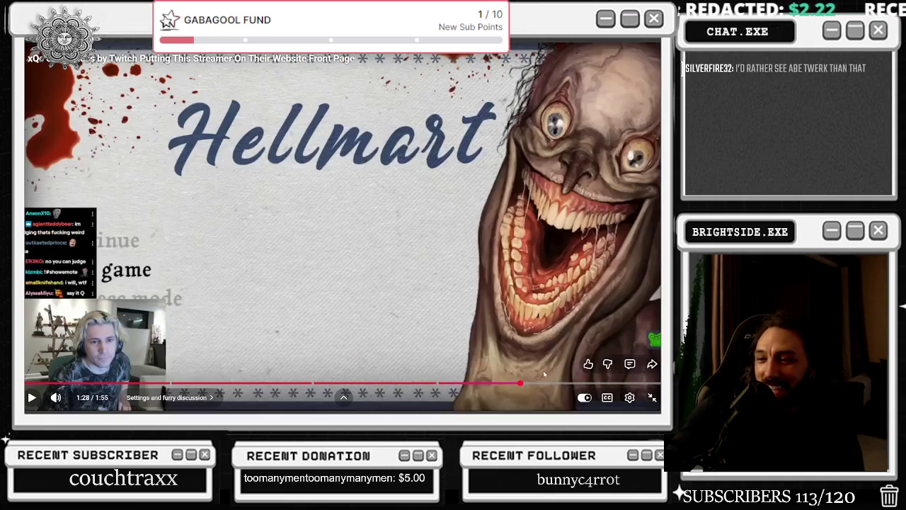
Jump to 1:43, rewind to 0:26, and show the In this video chapter list.
{"action": "left_click", "coordinate": [593, 376]}
{"action": "left_click", "coordinate": [600, 383]}
{"action": "left_click", "coordinate": [520, 329]}
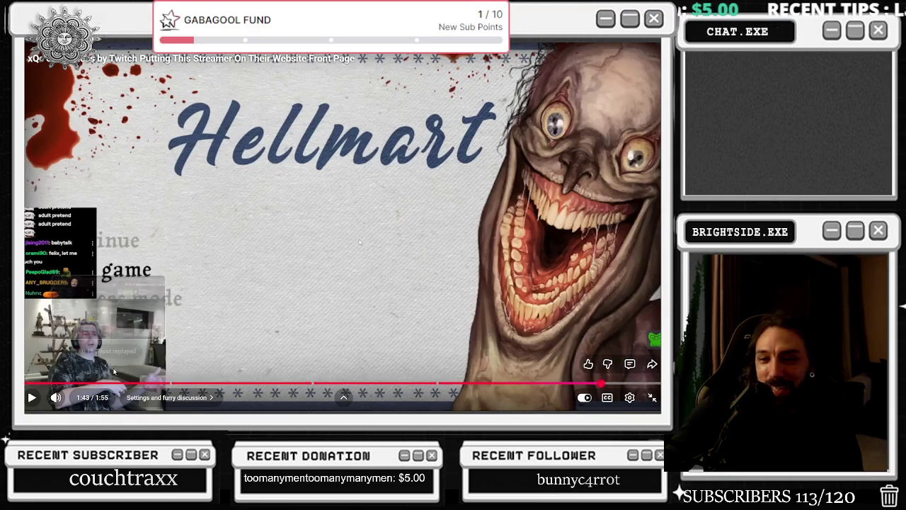
{"action": "left_click", "coordinate": [169, 383]}
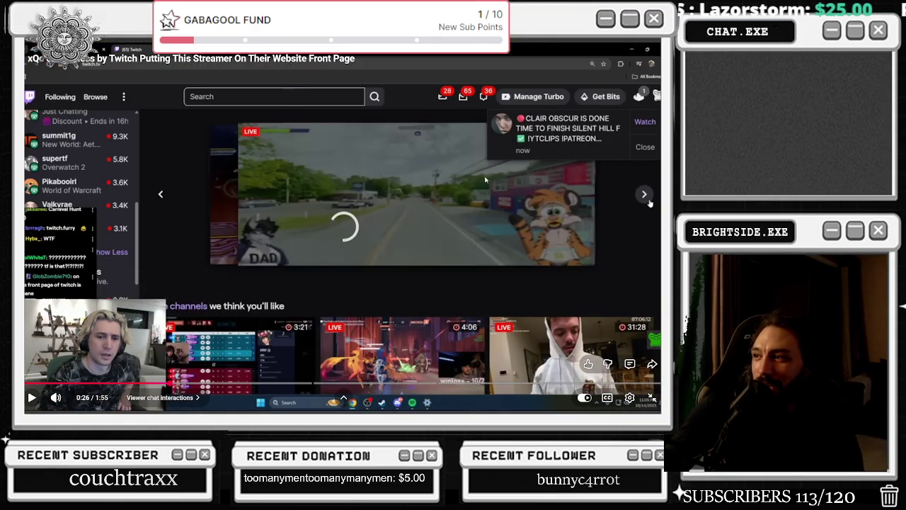
{"action": "left_click", "coordinate": [131, 397]}
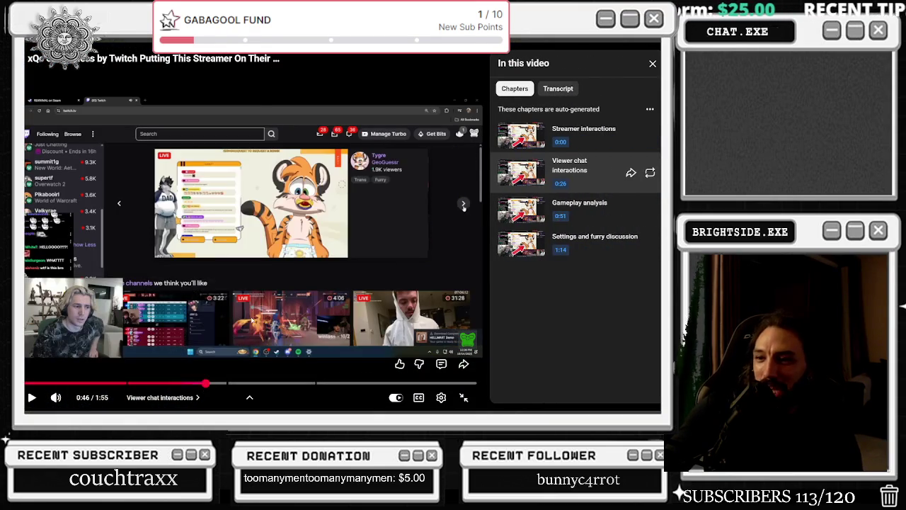